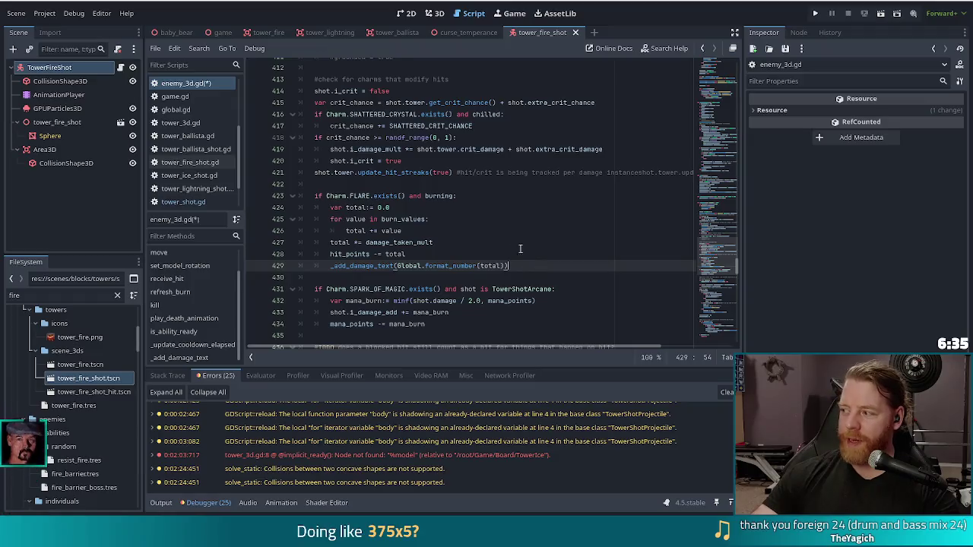
Step: Look over the hit streak, refresh_burn and i_damage_add lines around line 403 of enemy_3d.gd
left_click(500, 173)
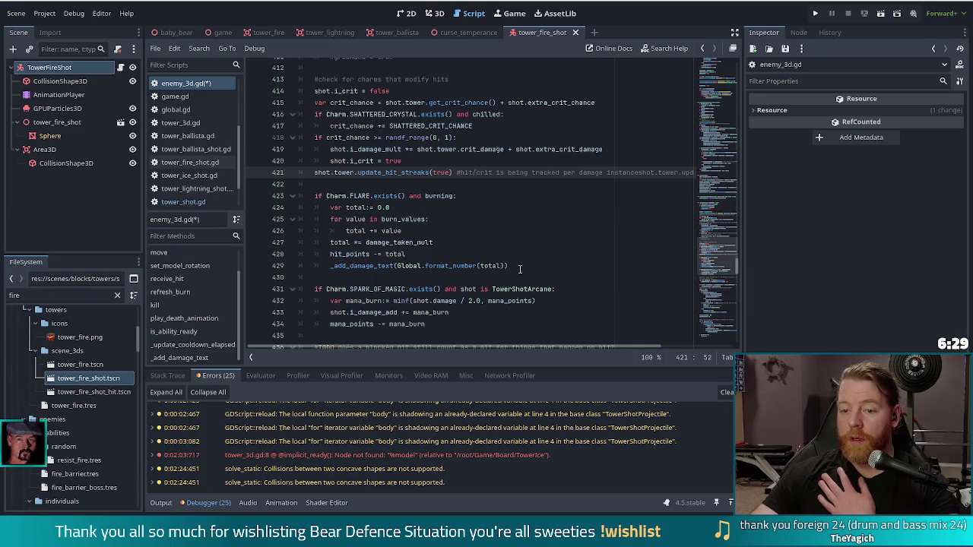
scroll(513, 269, "up", 4)
scroll(509, 269, "up", 3)
left_click(355, 207)
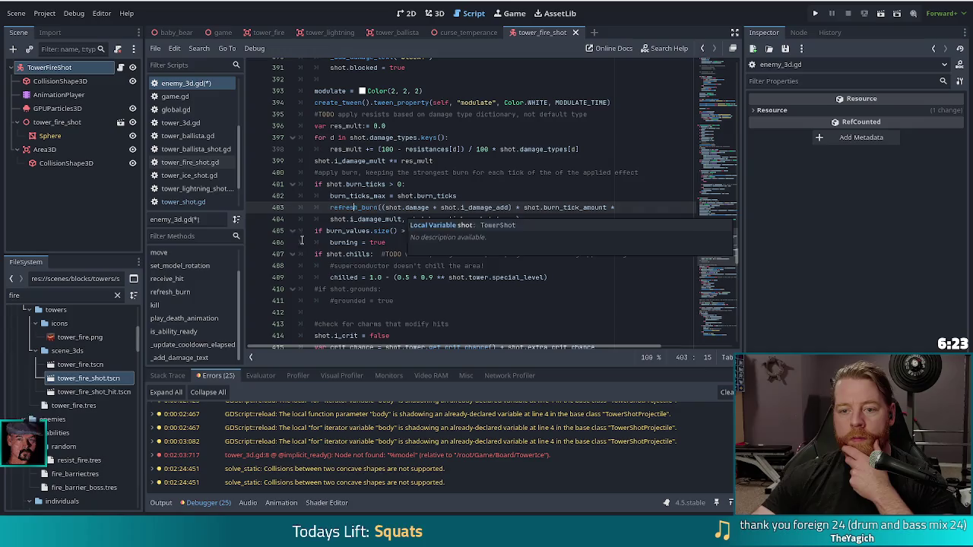
left_click(441, 207)
scroll(546, 196, "down", 1)
scroll(546, 196, "down", 2)
scroll(532, 190, "up", 2)
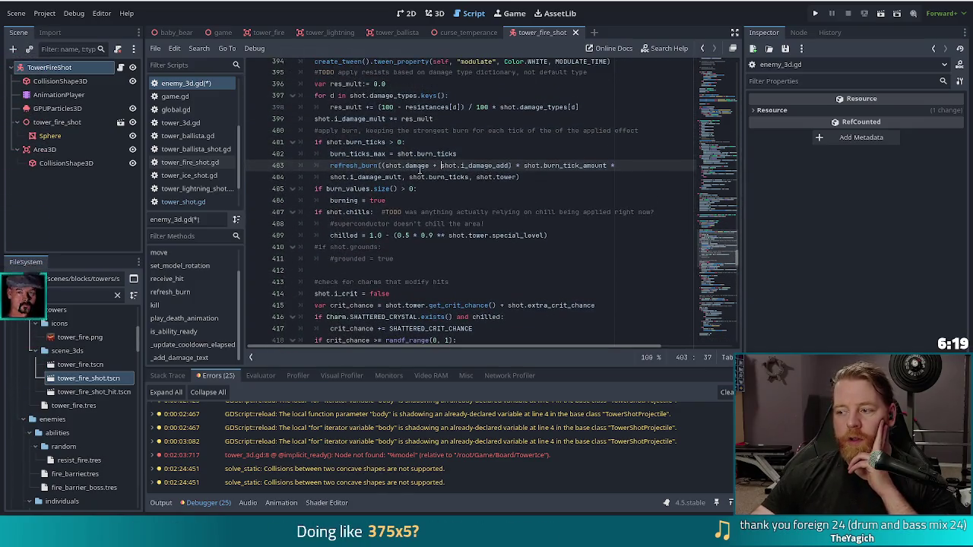
scroll(406, 177, "down", 6)
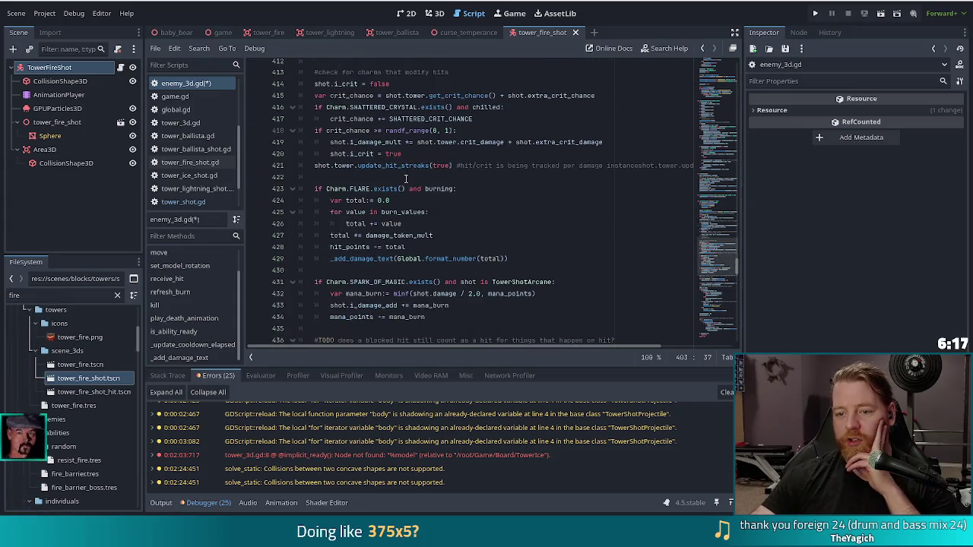
scroll(406, 178, "down", 4)
scroll(408, 182, "up", 8)
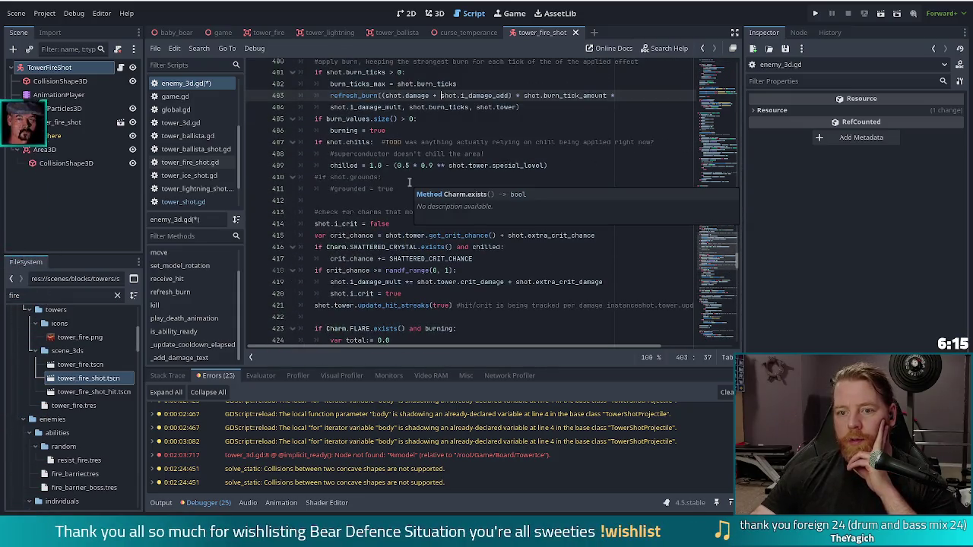
scroll(408, 182, "up", 1)
Step: Add a '#TODO burn is currently applied before mana shield' comment on line 401, below the burn comment
left_click(654, 97)
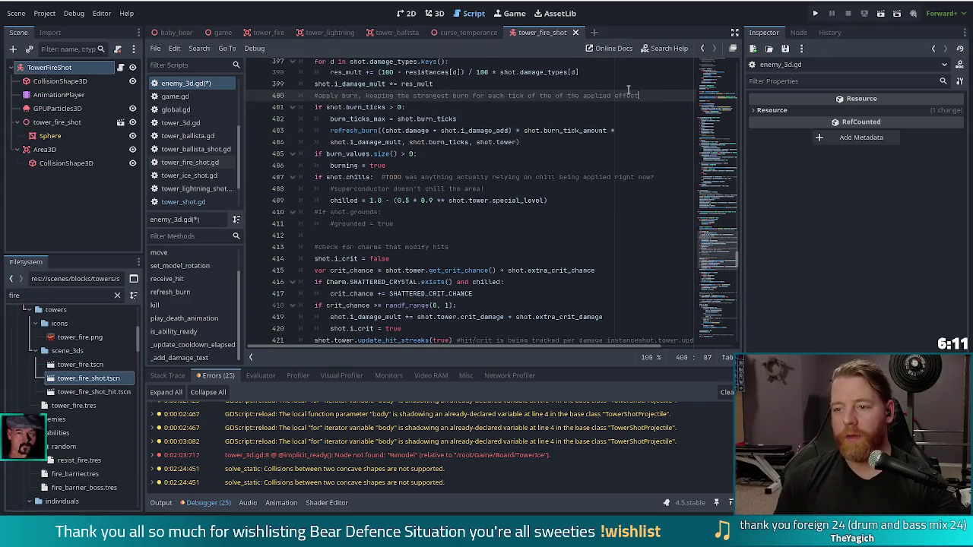
key("Return")
type("#TODO")
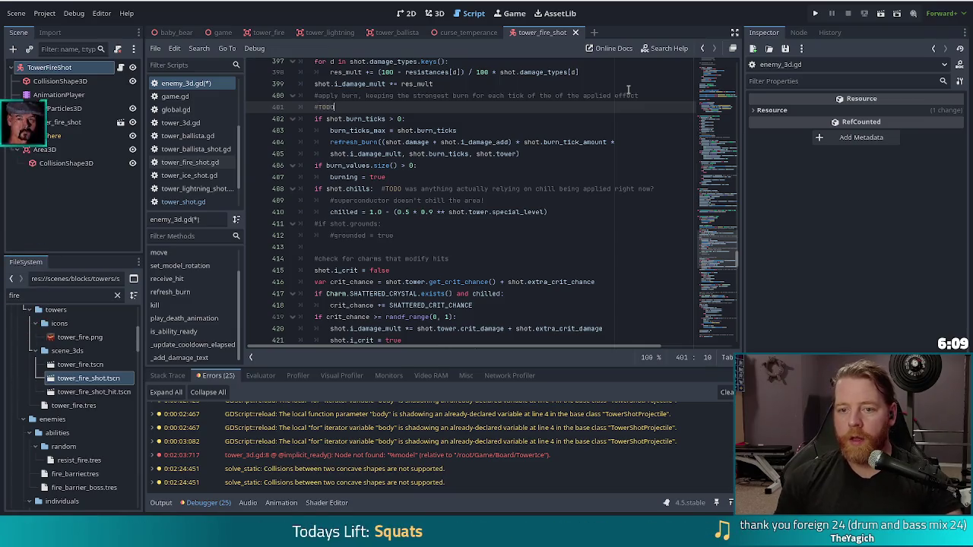
type(" burn is currently being ap")
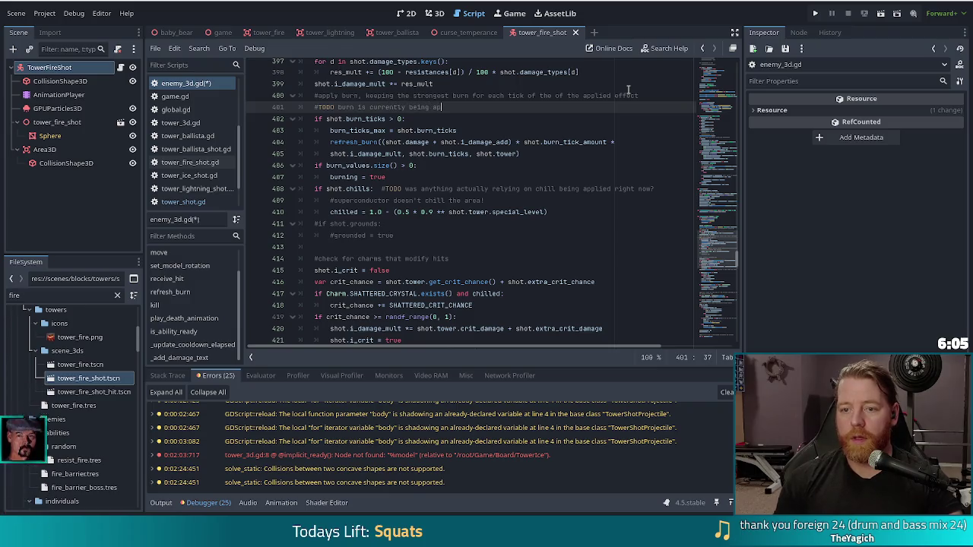
type("lied before mana ")
type("shiled")
type("d")
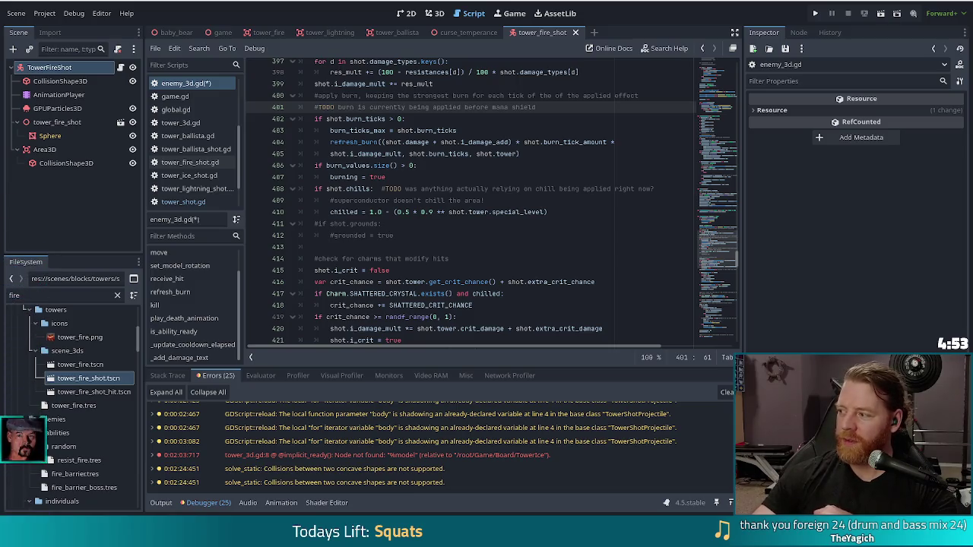
key("Down")
key("Down")
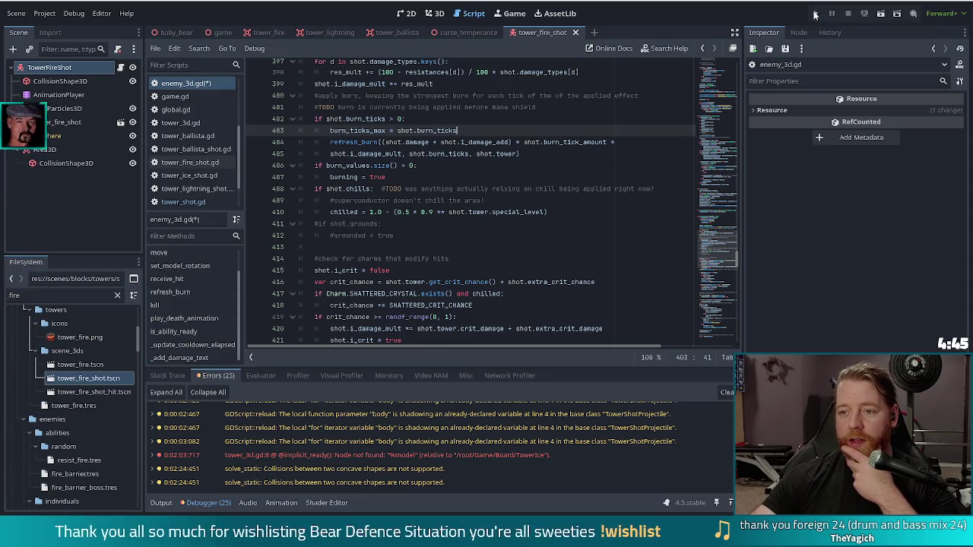
Step: Run Bear Defence Situation and start a new game to reach Level 1/8, Wave 1/3
left_click(816, 15)
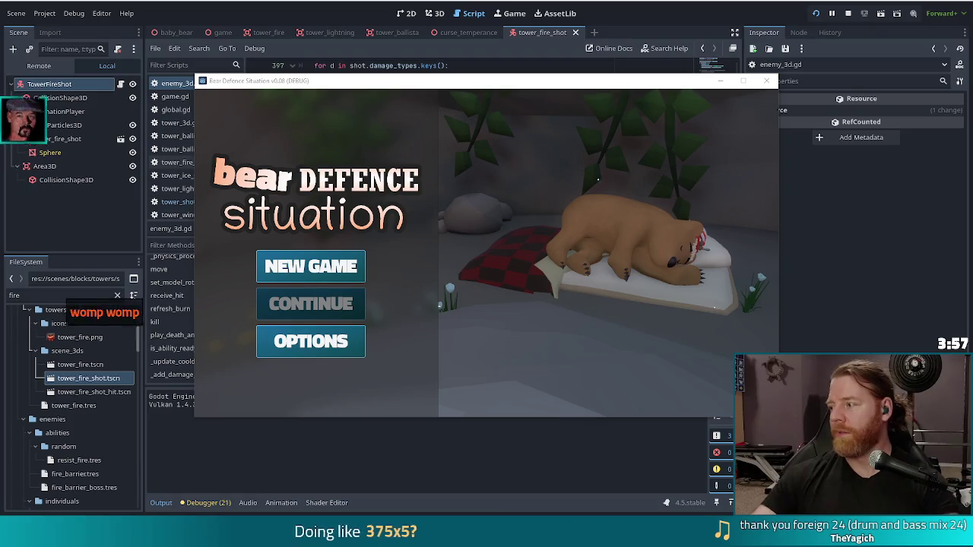
left_click(334, 268)
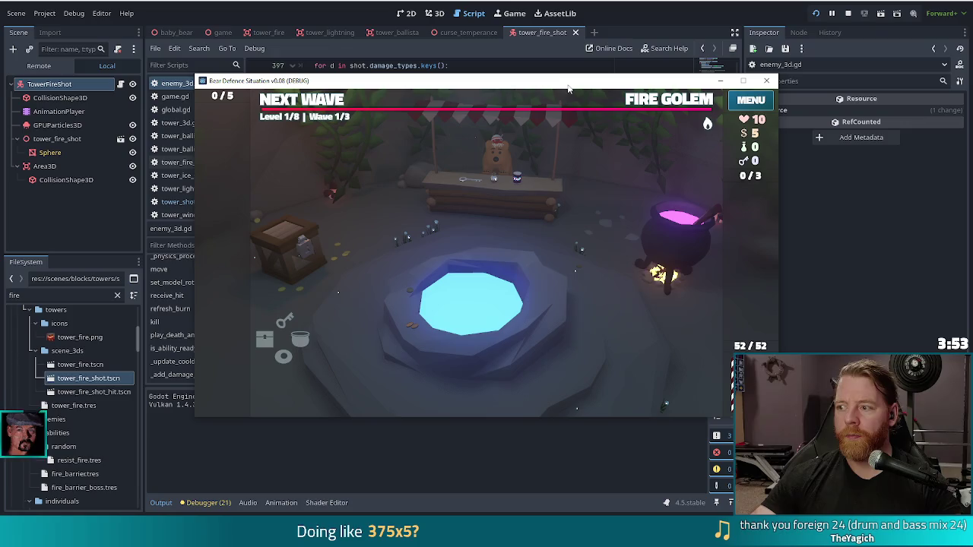
key("grave")
Step: Set the level's enemies to skeleton_warriors in the console and check the Skeleton Warrior wave details
type("set_")
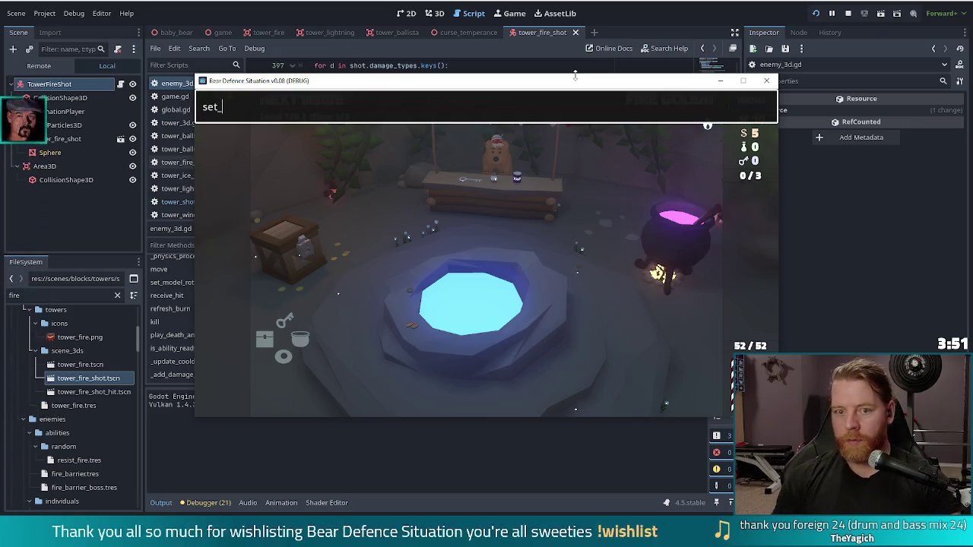
type("eney ske")
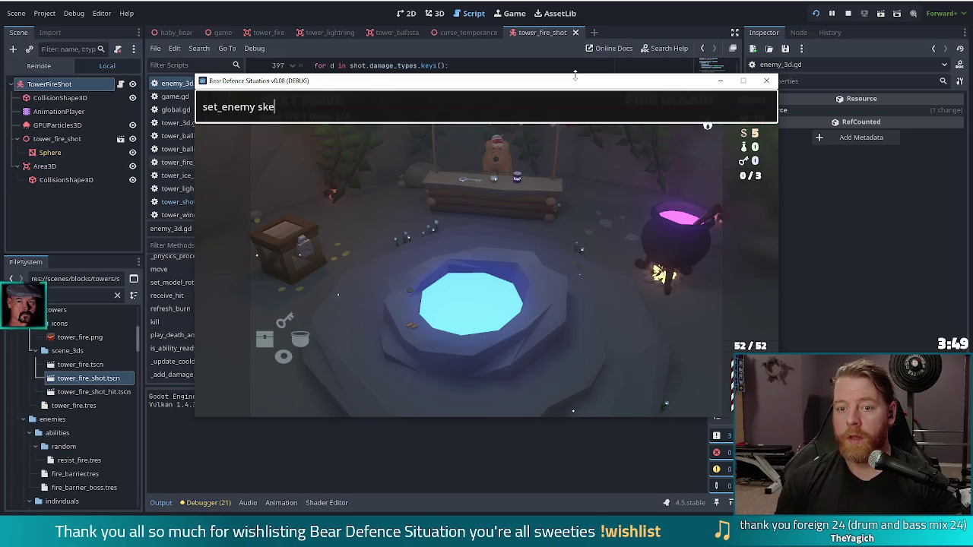
type("ton")
type("s")
key("Return")
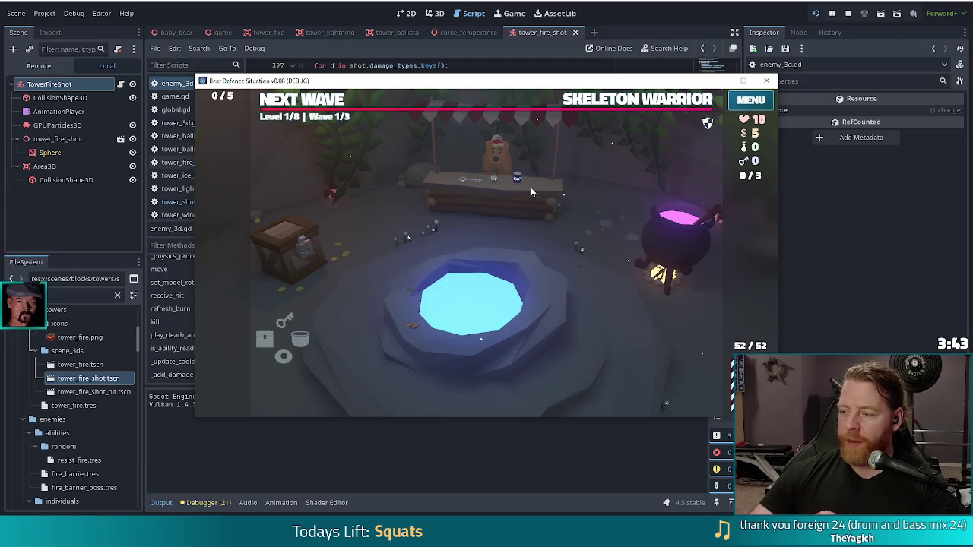
left_click(607, 99)
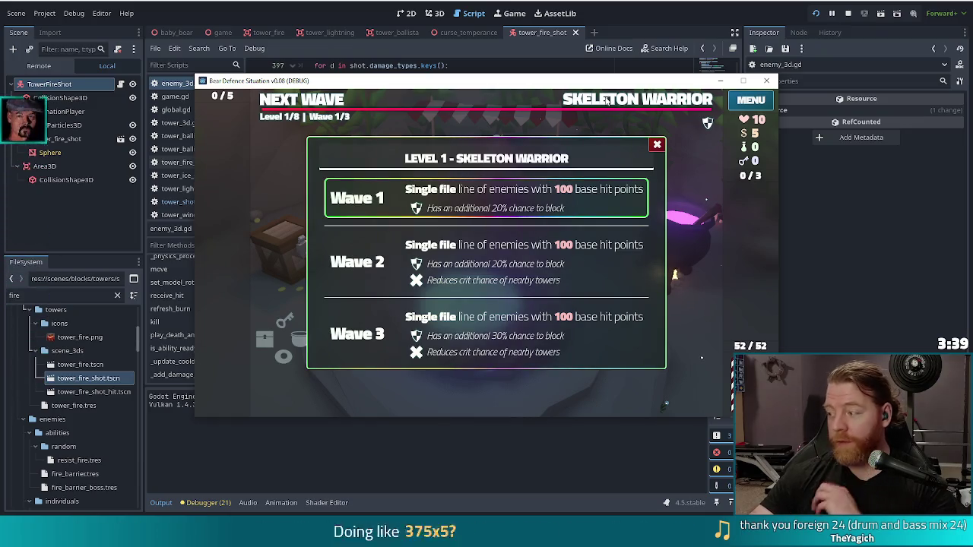
key("Escape")
Step: Run test_kit in the console for 1005 gold, 100 potions and 100 keys
key("quoteleft")
type("set_enemy skeleton_warriorst")
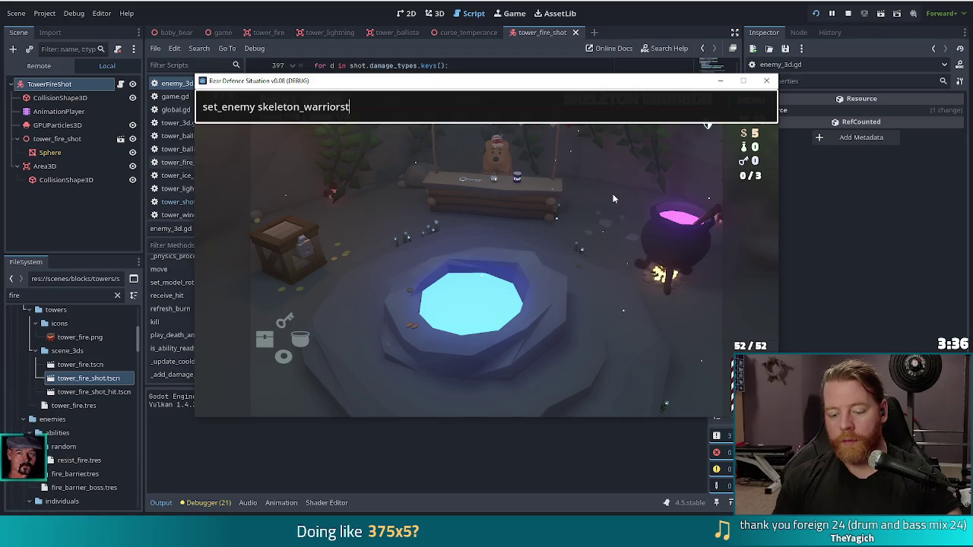
key("ctrl+a")
type("test_kit")
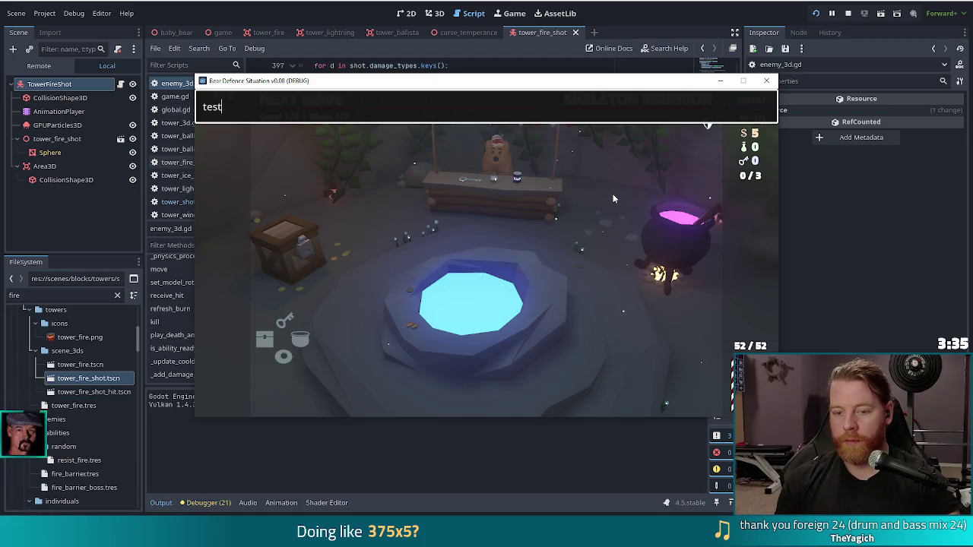
key("Return")
key("quoteleft")
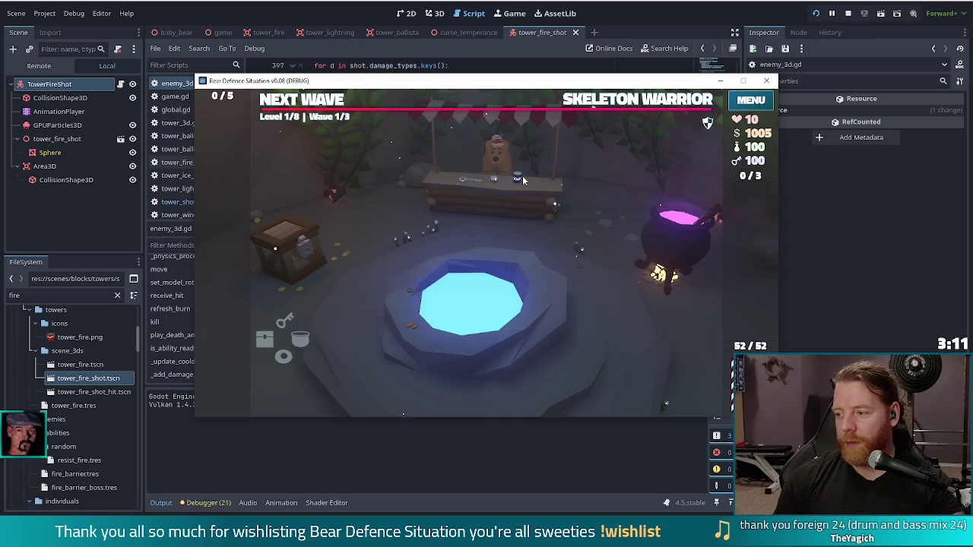
left_click(606, 101)
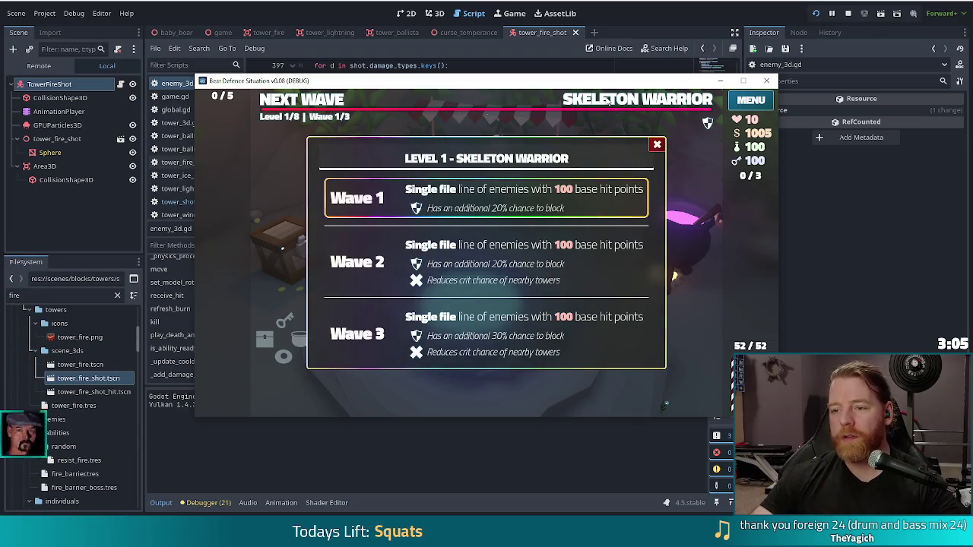
left_click(608, 102)
left_click(608, 102)
left_click(608, 102)
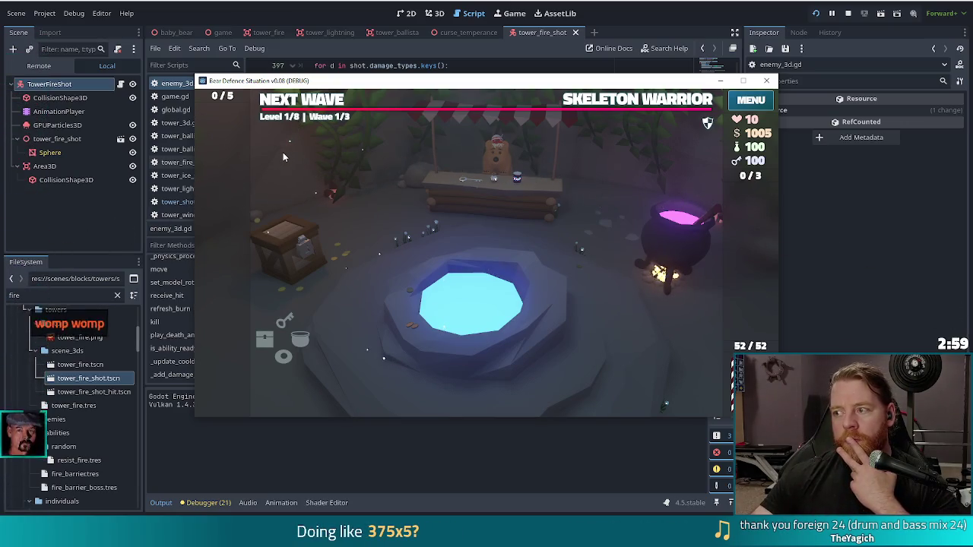
left_click(294, 103)
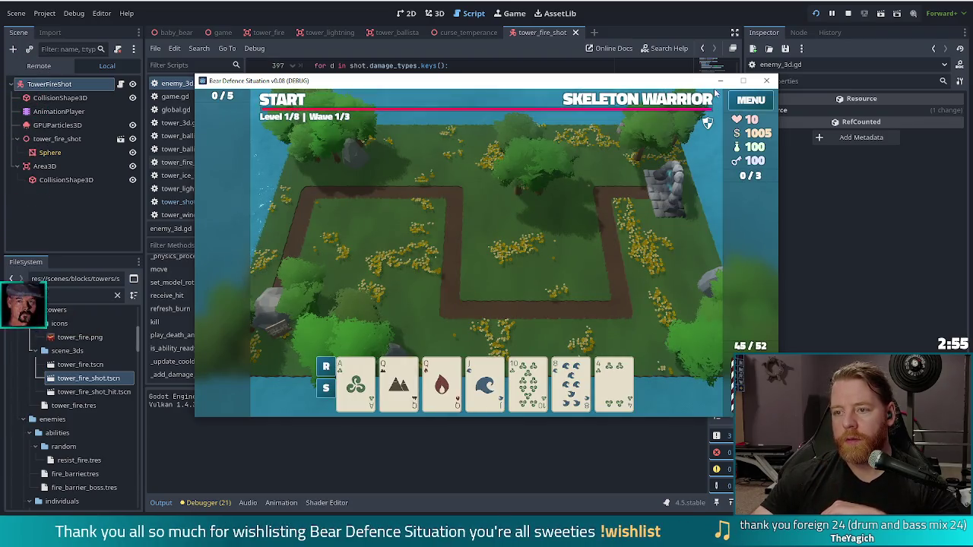
Step: Go fullscreen and build a Fire Tower from the Queen of Earth and Queen of Fire inside the path's right loop
key("F11")
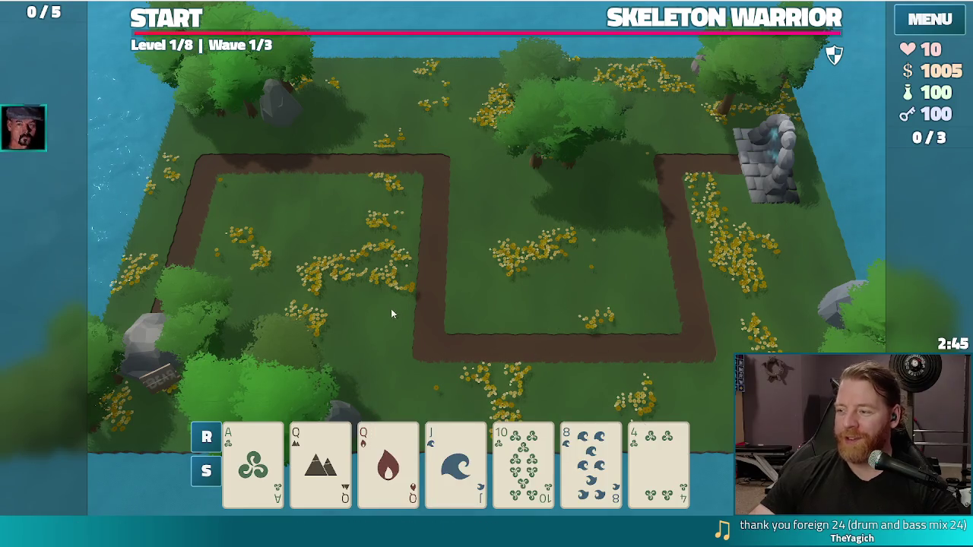
left_click(346, 464)
left_click(375, 469)
left_click(704, 232)
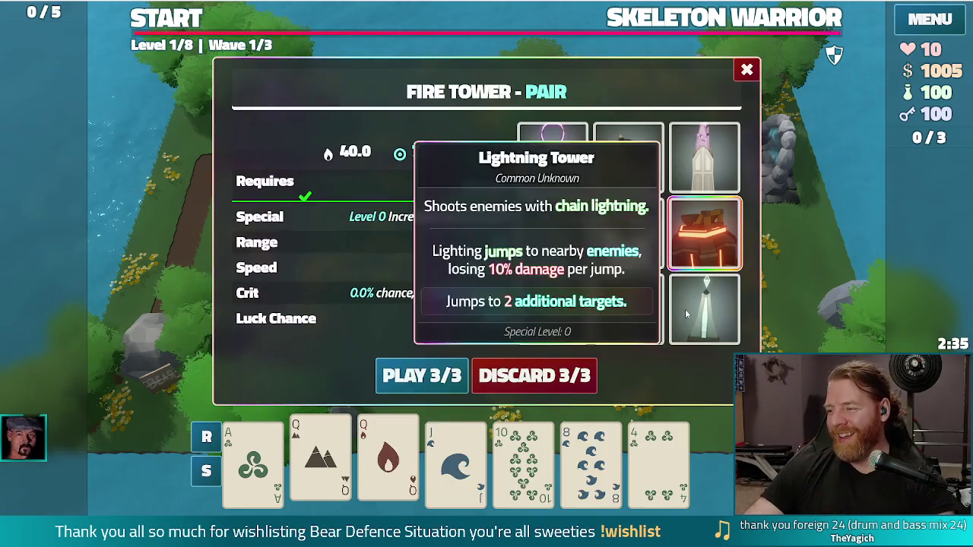
left_click(426, 374)
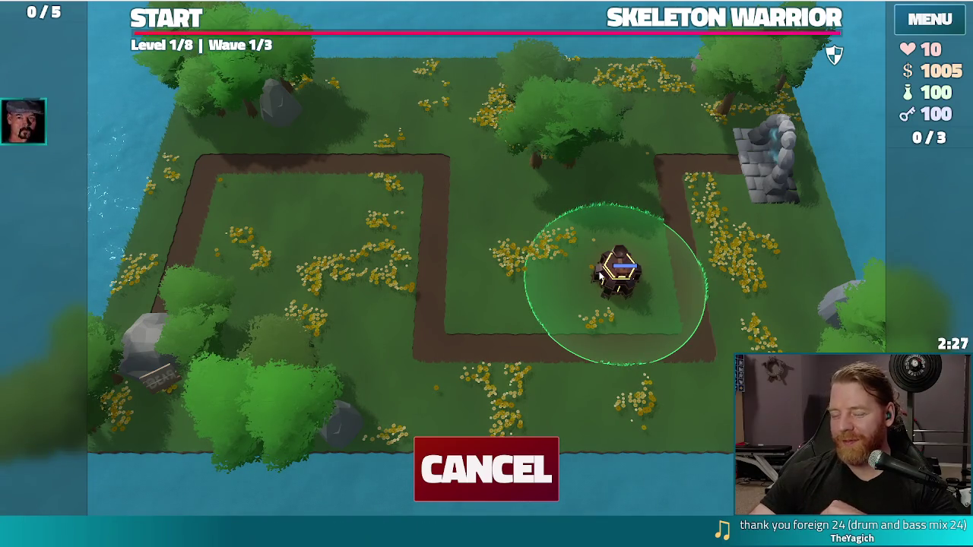
left_click(601, 277)
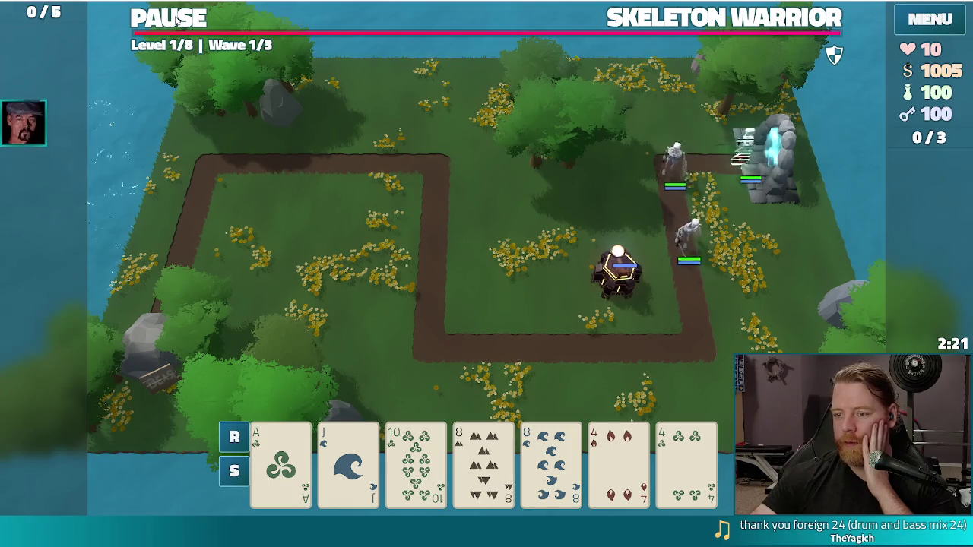
Step: Pause and resume the skeleton wave, then stop the debug run with F8
left_click(176, 22)
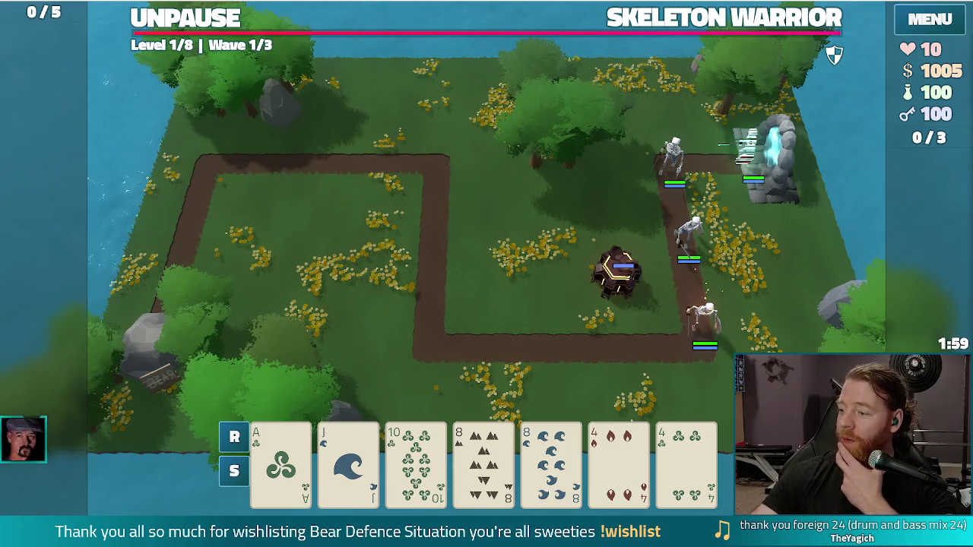
left_click(152, 10)
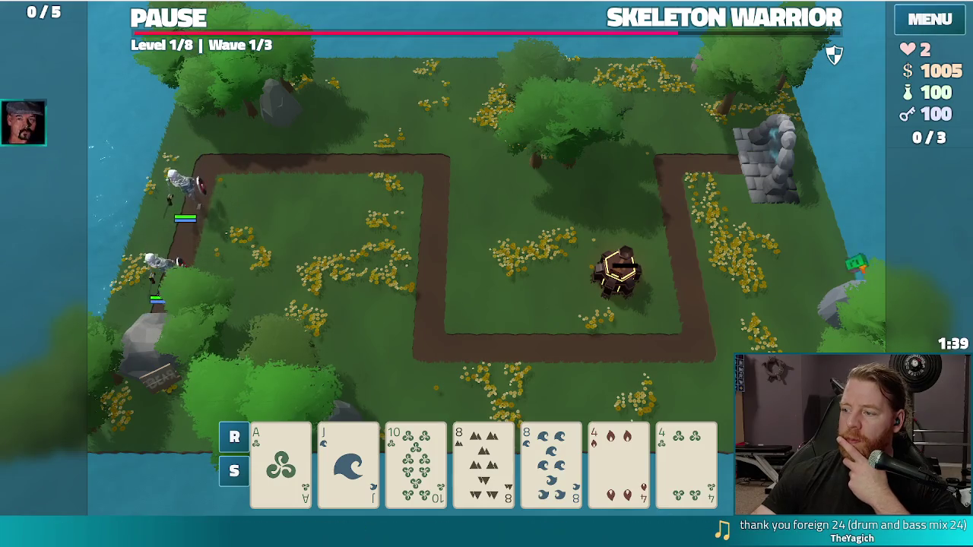
key("F8")
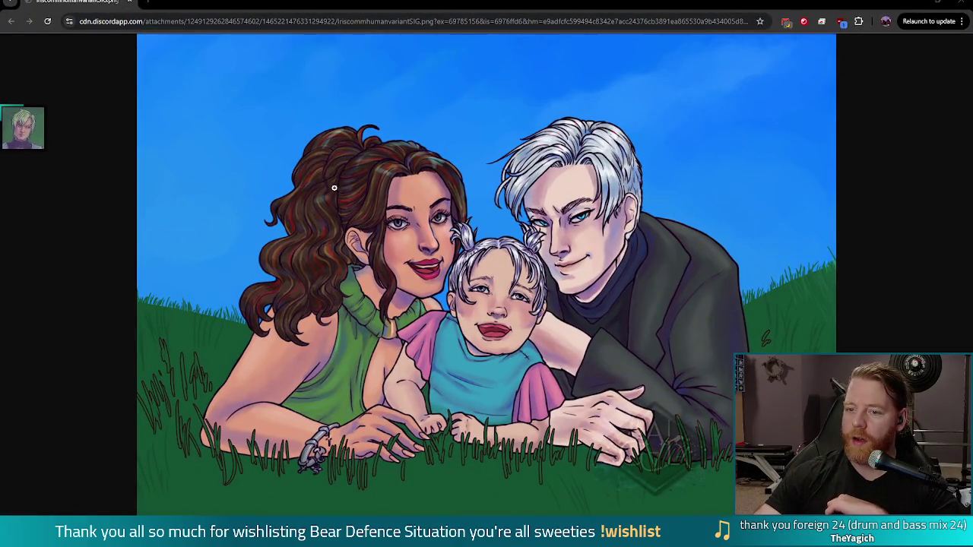
Step: View the family portrait at full size, fit it back to the window, then minimize Chrome
left_click(331, 165)
scroll(538, 250, "down", 3)
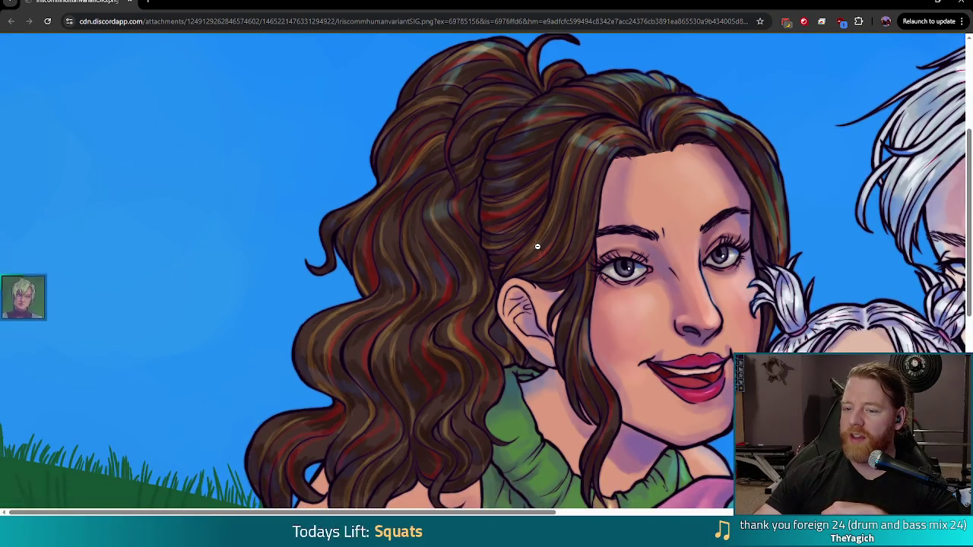
scroll(536, 158, "up", 2)
left_click(536, 158)
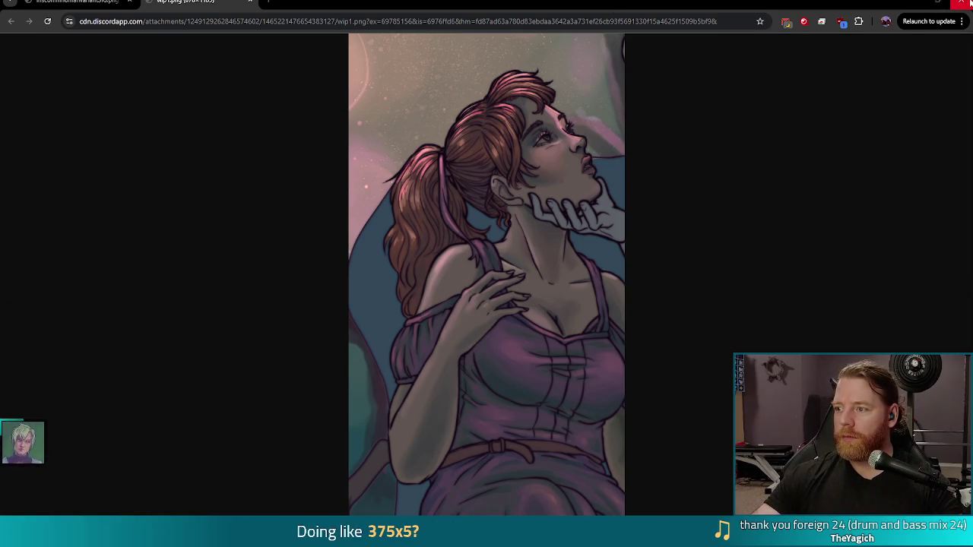
left_click(938, 6)
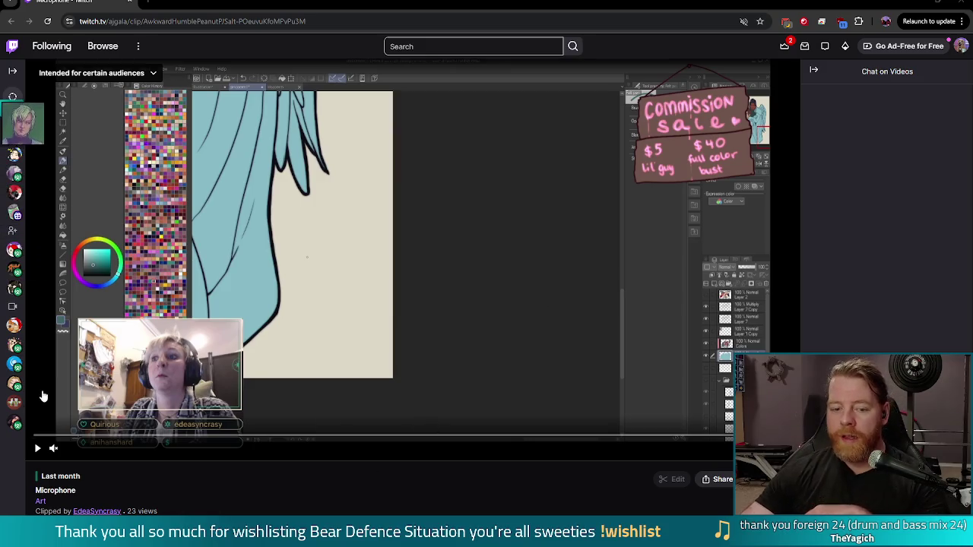
Step: Resume the paused Microphone clip and let it play to the end screen
right_click(73, 3)
left_click(128, 113)
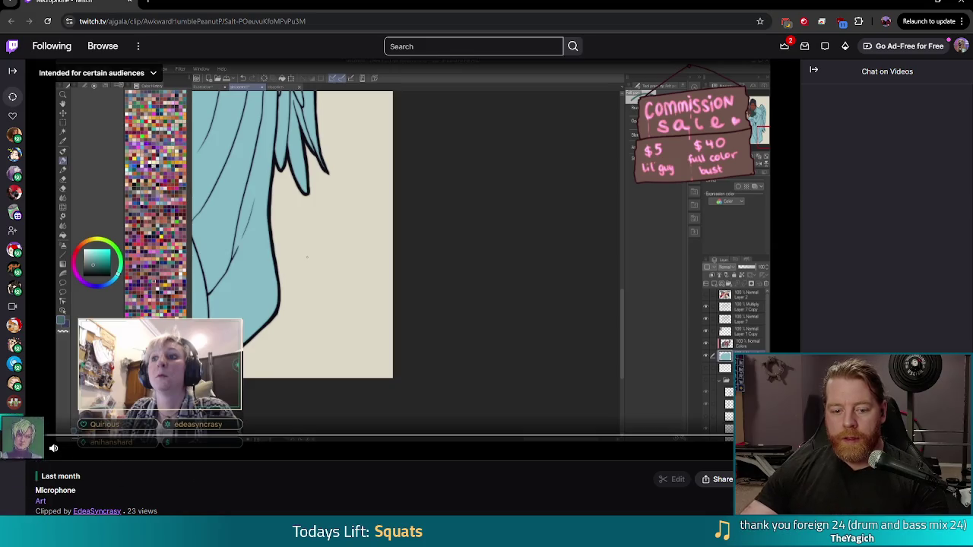
left_click(38, 450)
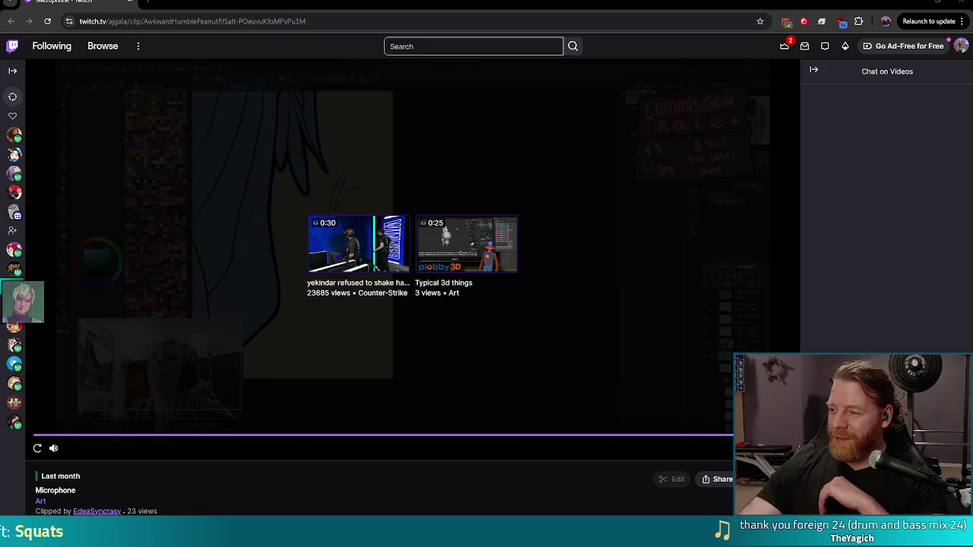
Step: Switch back to Godot's script editor showing enemy_3d.gd's burn code near line 403
key("alt+Tab")
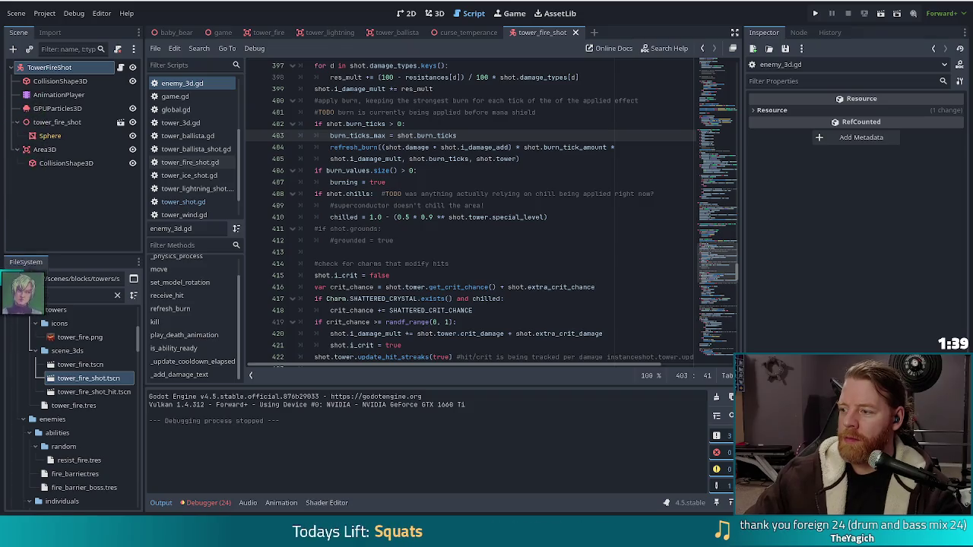
Step: Review lines 409 and 407 of the reworked burn block, then run the project again
left_click(514, 203)
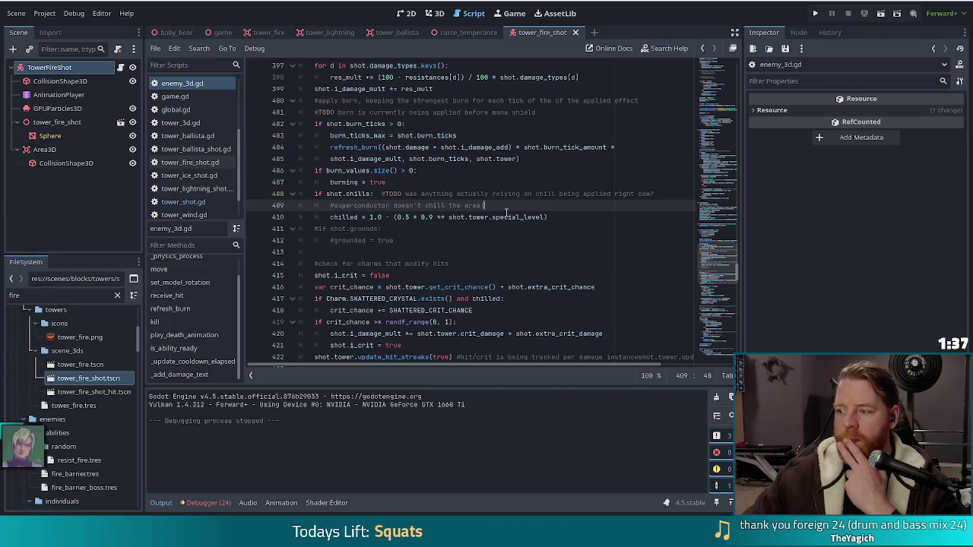
left_click(440, 177)
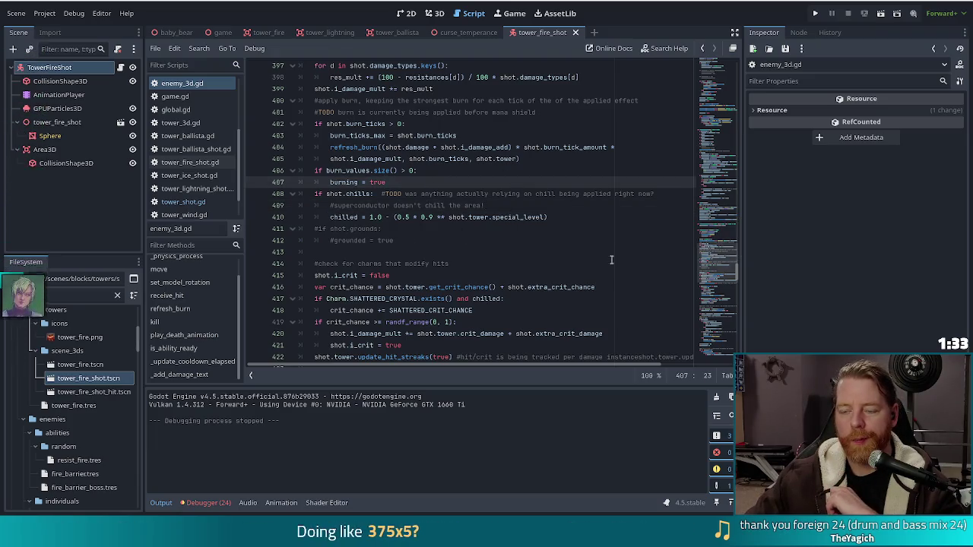
left_click(815, 13)
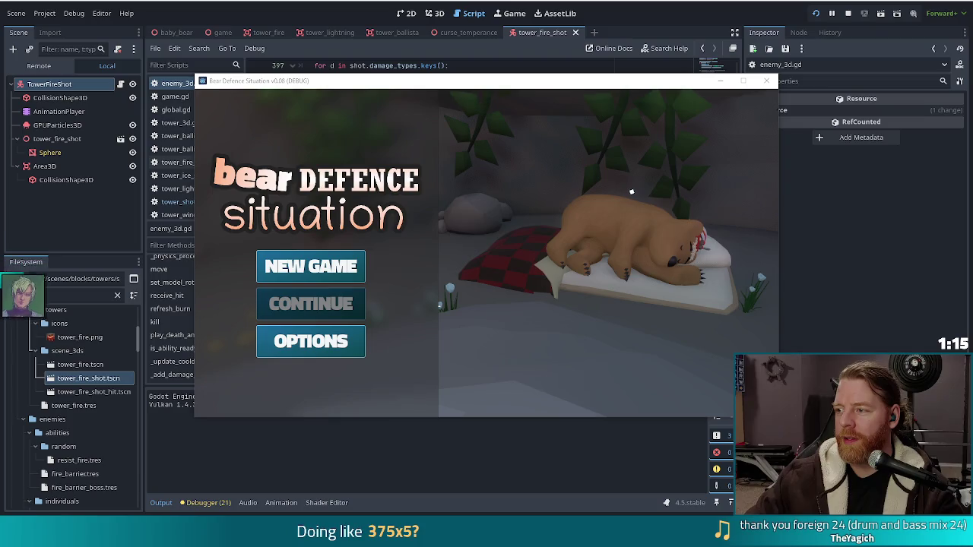
Step: Start a new game fullscreen and run test_kit for extra resources
left_click(330, 271)
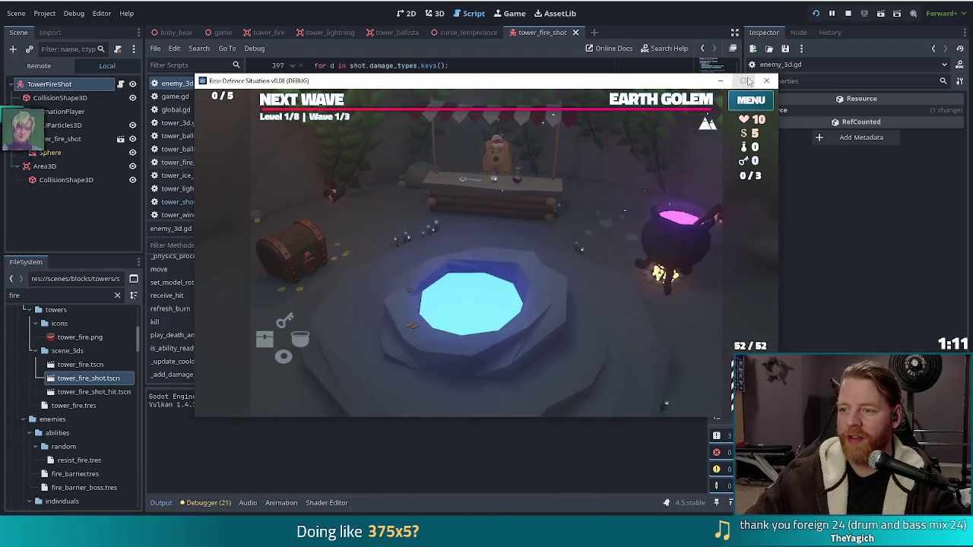
left_click(743, 79)
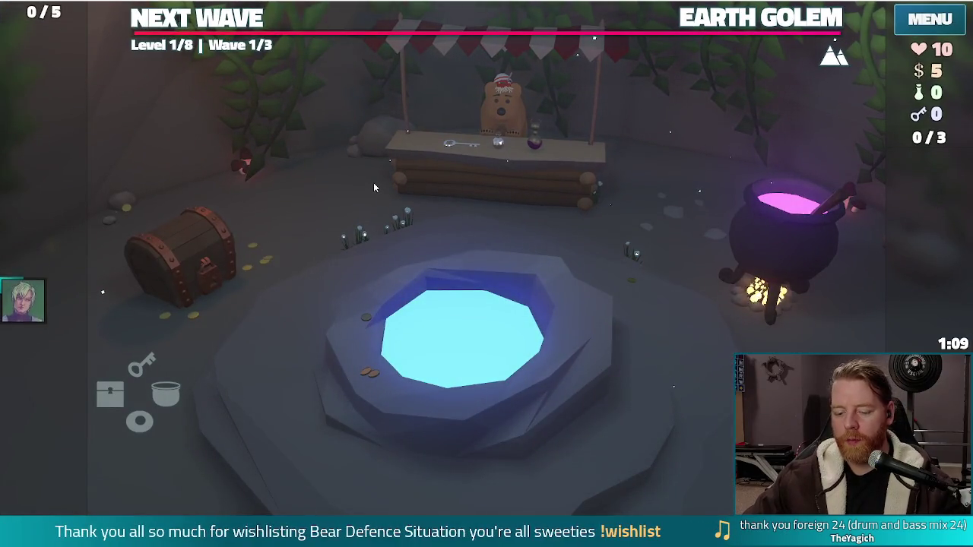
key("grave")
type("test_kit")
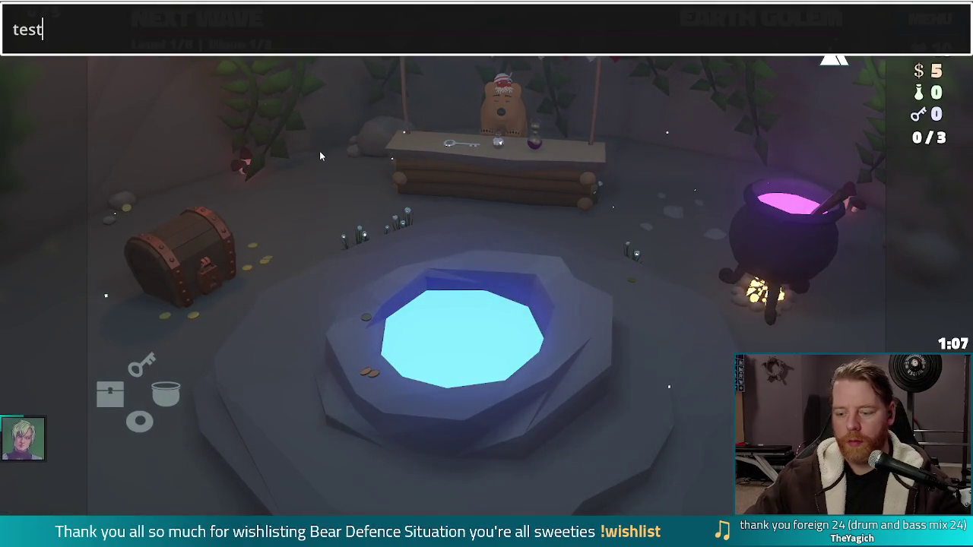
key("Return")
key("grave")
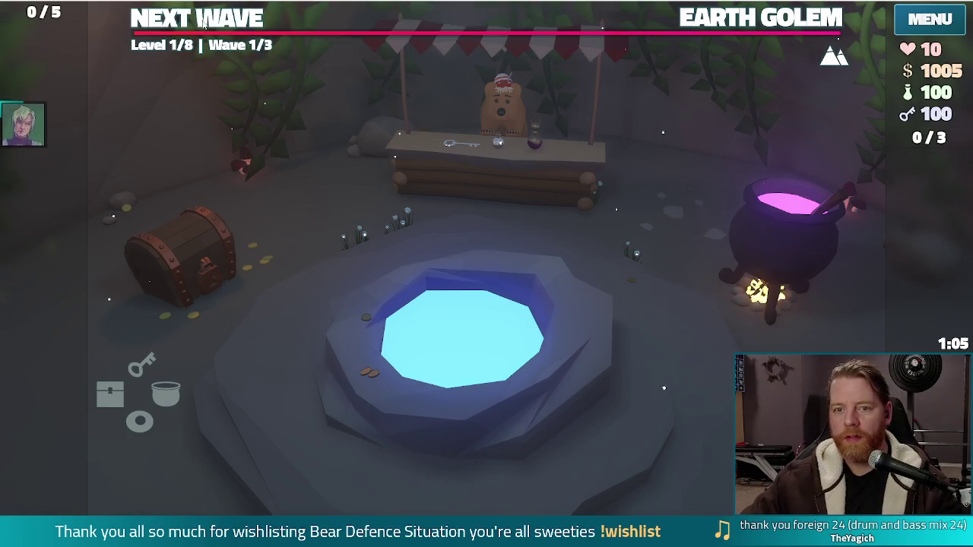
Step: Leave camp and build a Ballista Tower from a pair of 7s in the map's middle
left_click(259, 21)
left_click(483, 460)
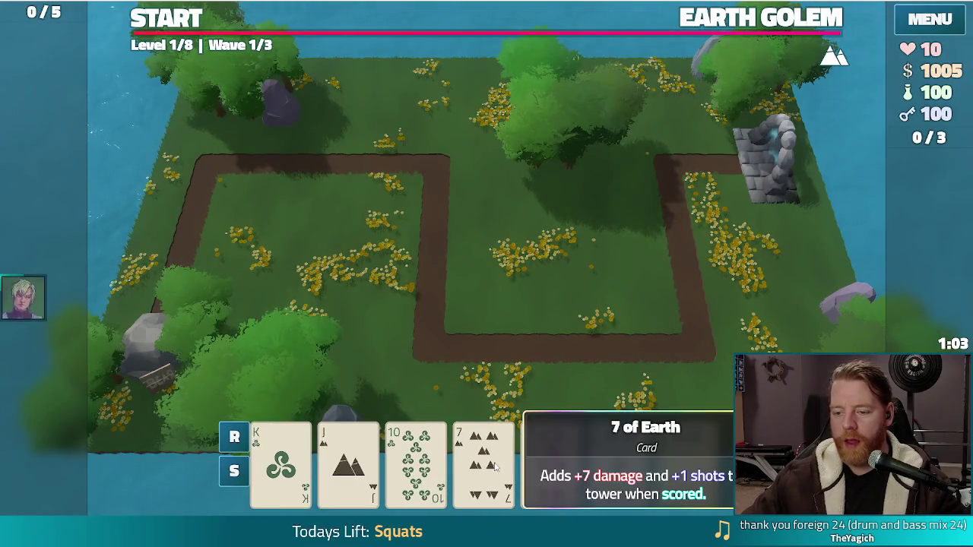
left_click(551, 460)
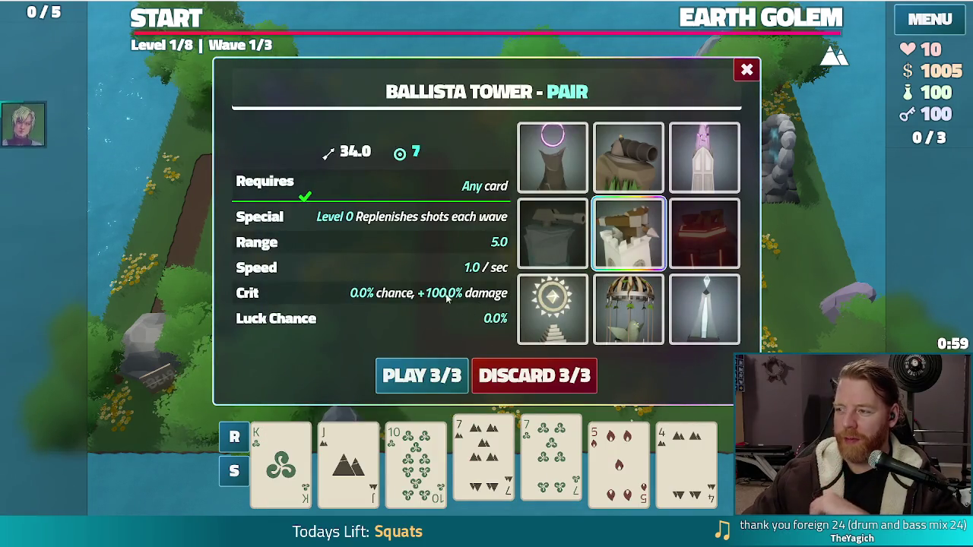
left_click(422, 375)
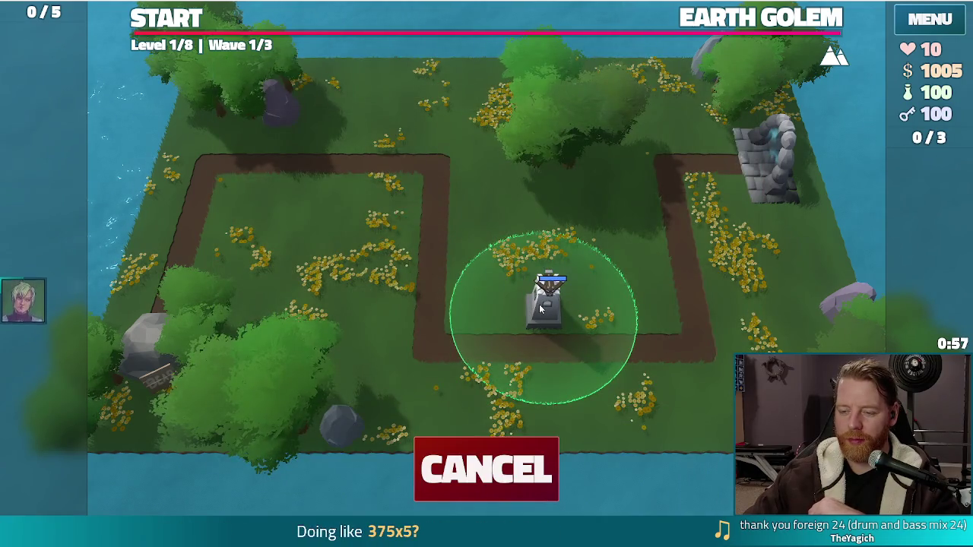
left_click(501, 376)
Step: Play a pair as a Wind Tower and place it beside the right path
left_click(549, 467)
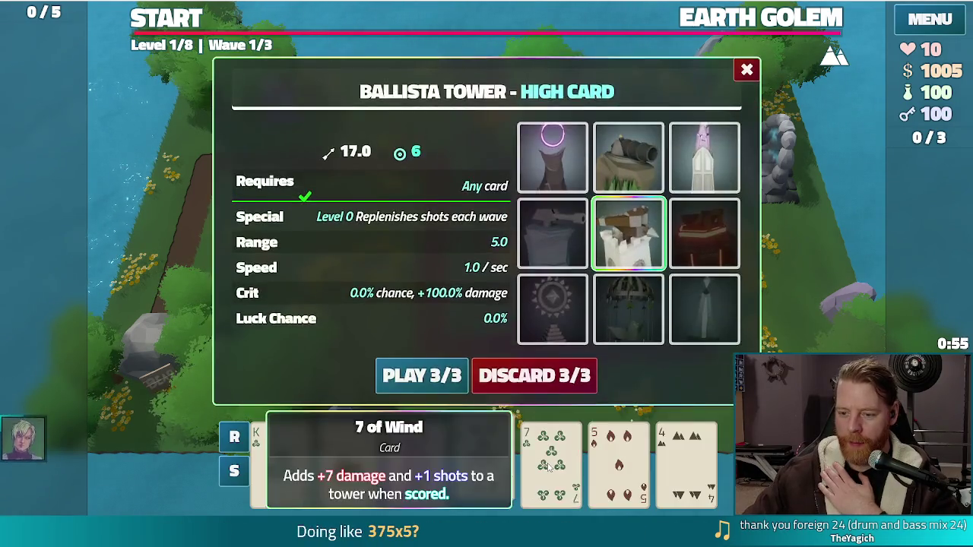
left_click(549, 467)
left_click(629, 310)
left_click(422, 375)
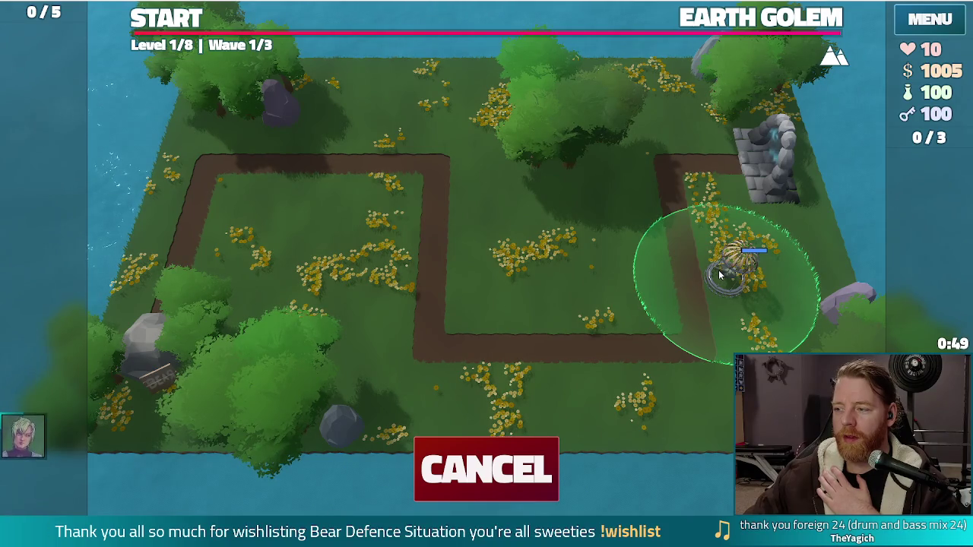
left_click(720, 275)
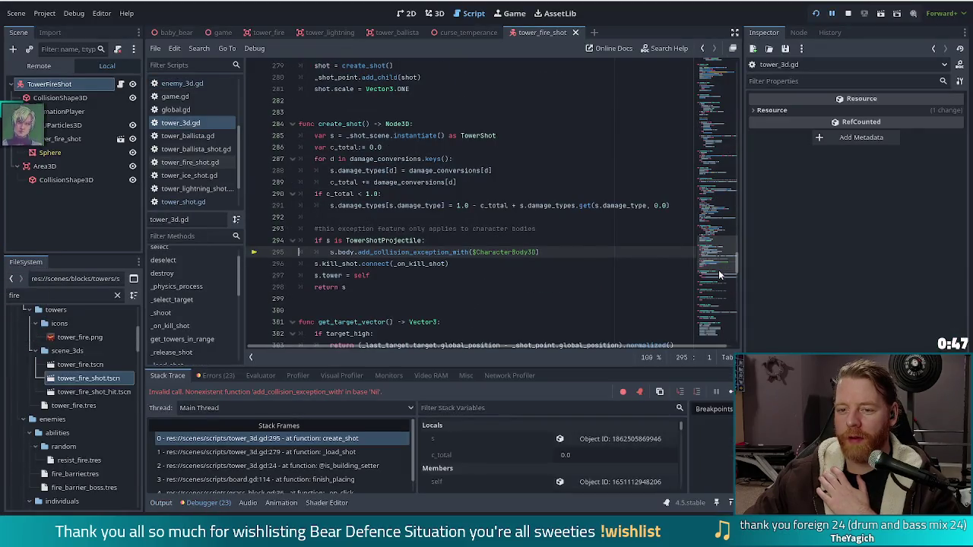
Step: Stop the crashed debug session and bring the Steam library window to the front
mouse_move(441, 264)
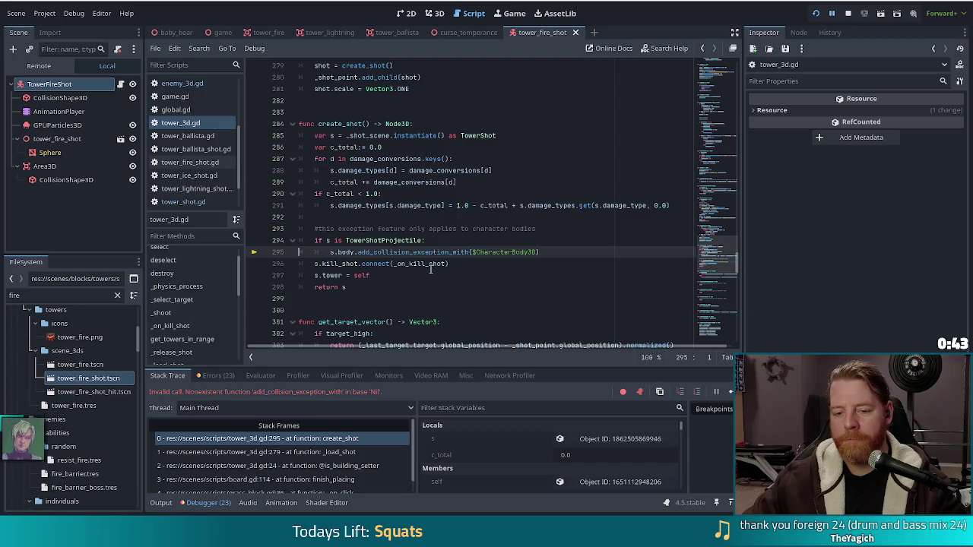
left_click(849, 14)
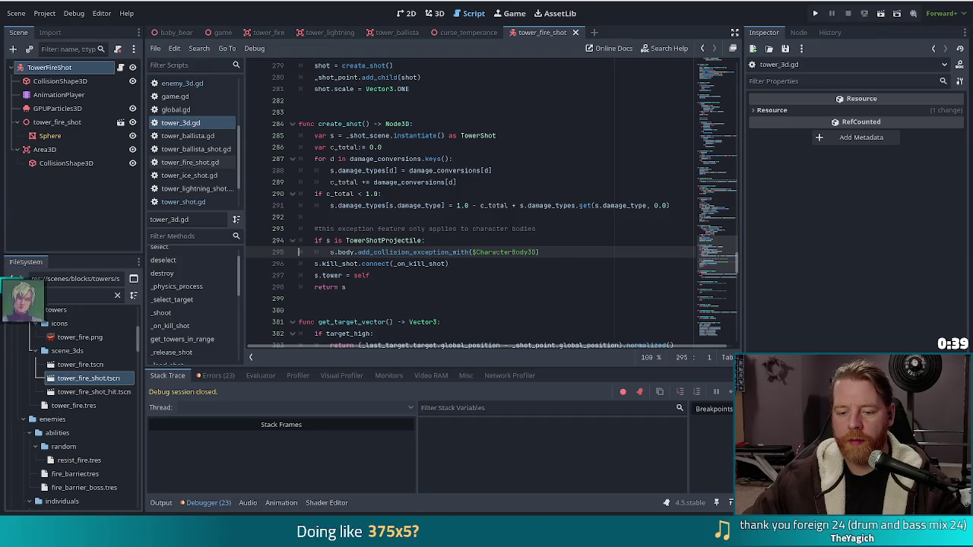
left_click(237, 532)
right_click(236, 532)
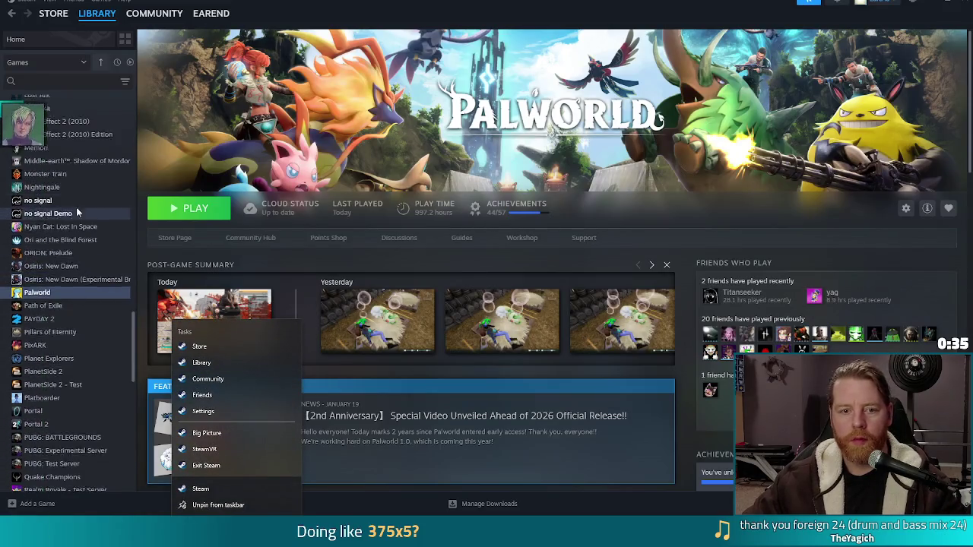
Step: Scroll the Steam library up to Bear Defence Situation Playtest and launch it
scroll(67, 186, "up", 3)
scroll(66, 183, "up", 10)
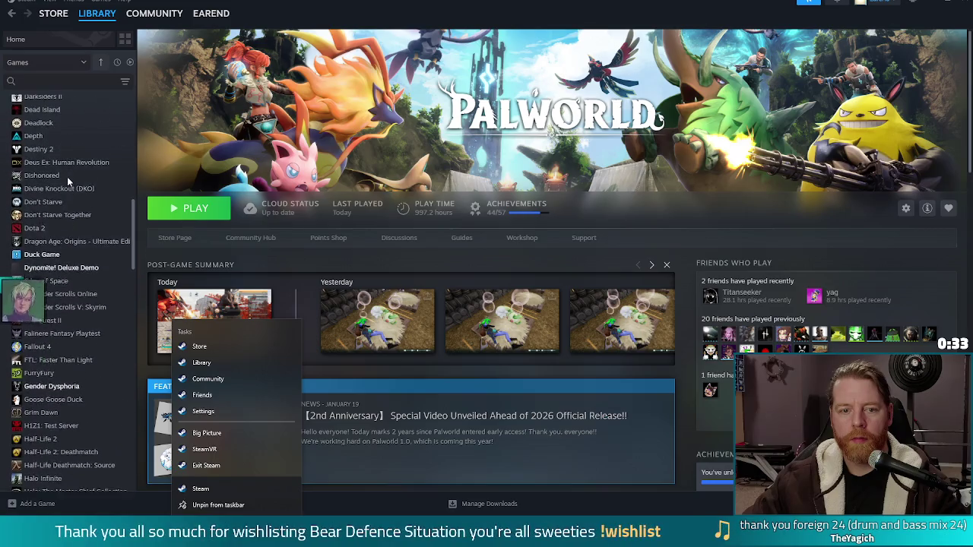
scroll(67, 182, "up", 4)
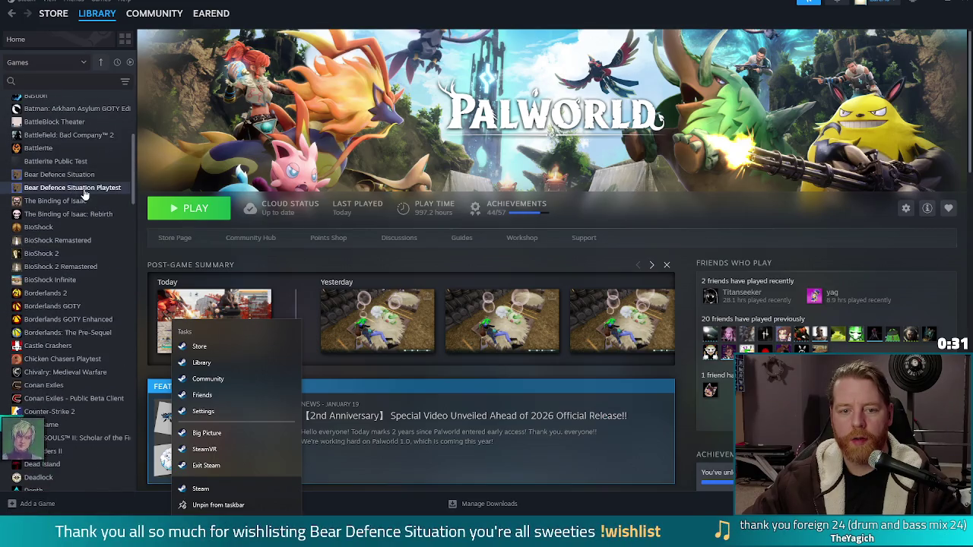
left_click(91, 188)
left_click(196, 210)
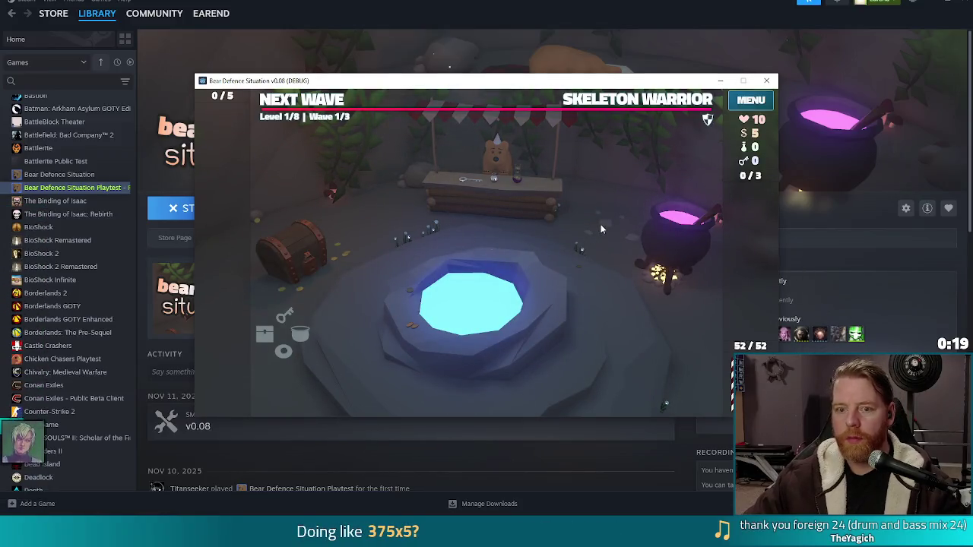
Step: Run test_kit in the game's debug console for extra resources
key("grave")
type("test_kit")
key("Return")
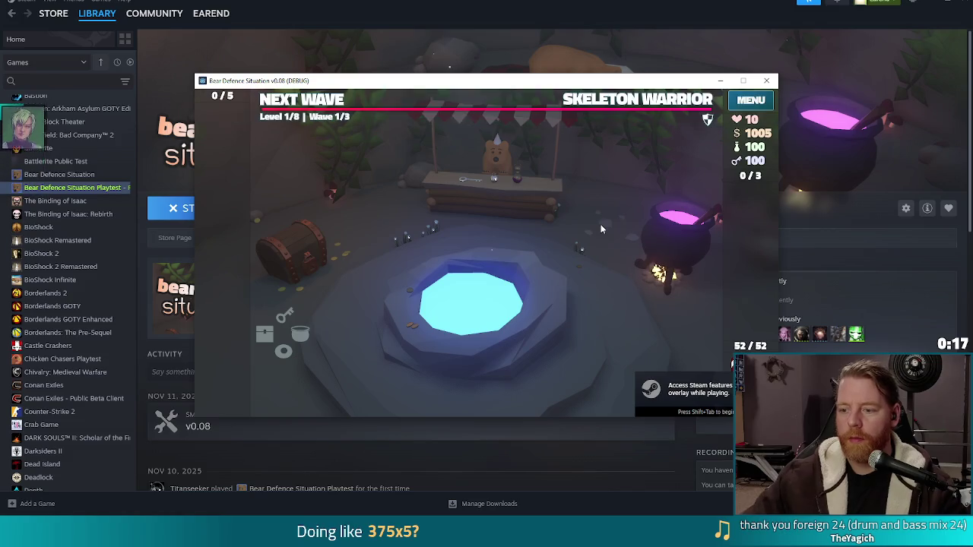
Step: Build a Wind Tower from the 9 of Wind beside the right path and start the Skeleton Warrior wave
left_click(316, 107)
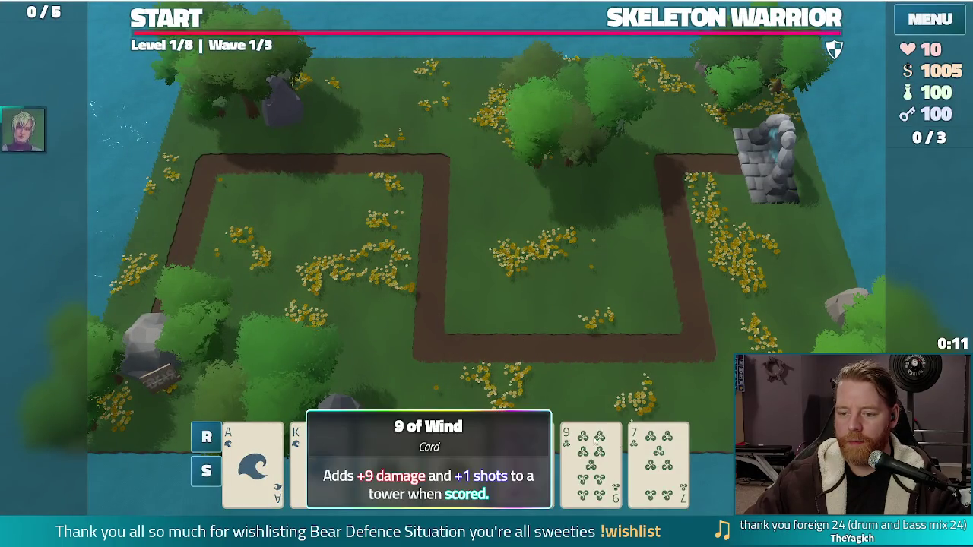
left_click(591, 460)
left_click(628, 308)
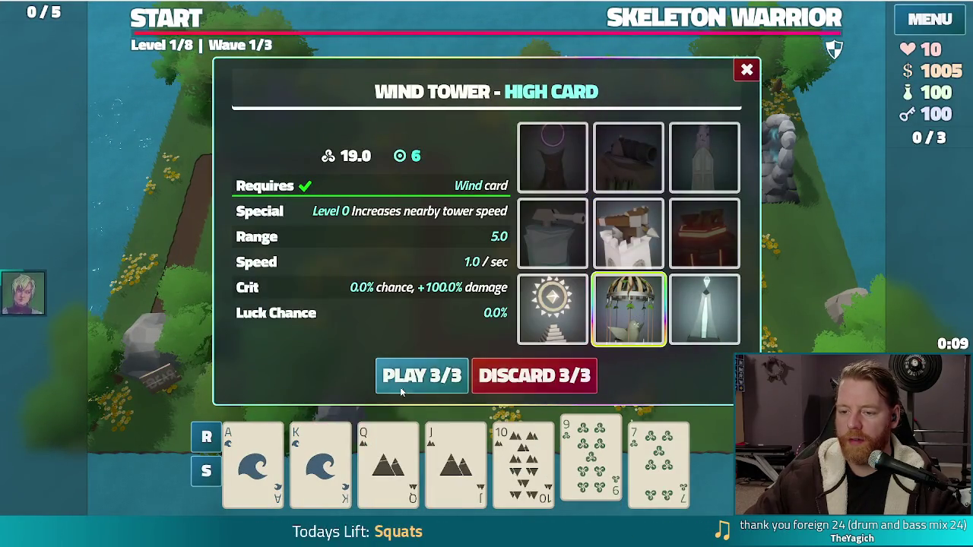
left_click(422, 375)
left_click(722, 243)
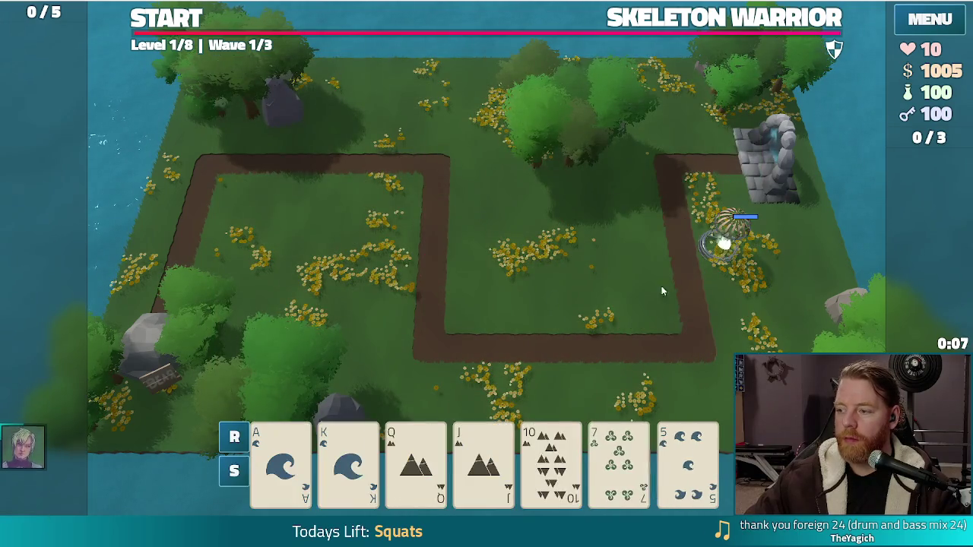
left_click(180, 22)
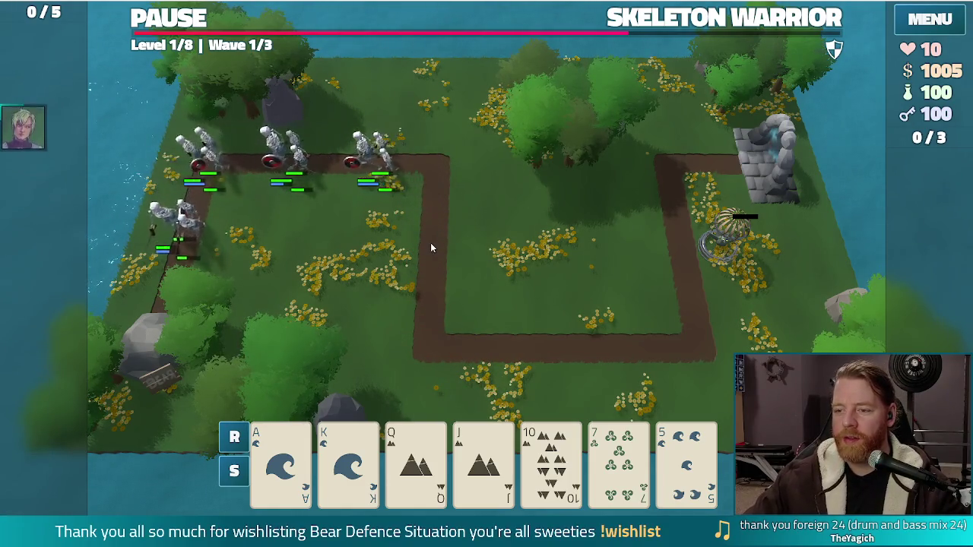
Step: Pause, add a 7 of Wind Wind Tower on the left path, resume until Game Over, then restart
left_click(171, 22)
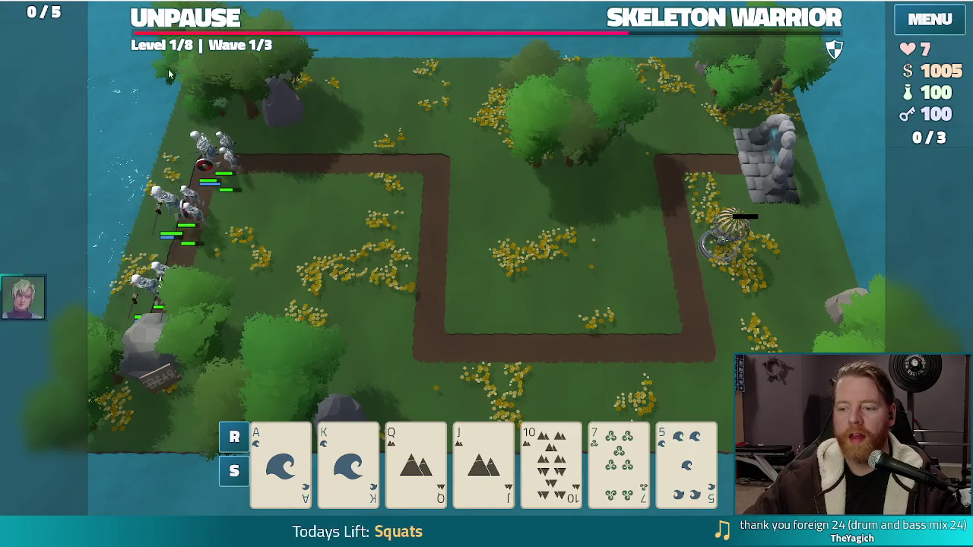
left_click(619, 464)
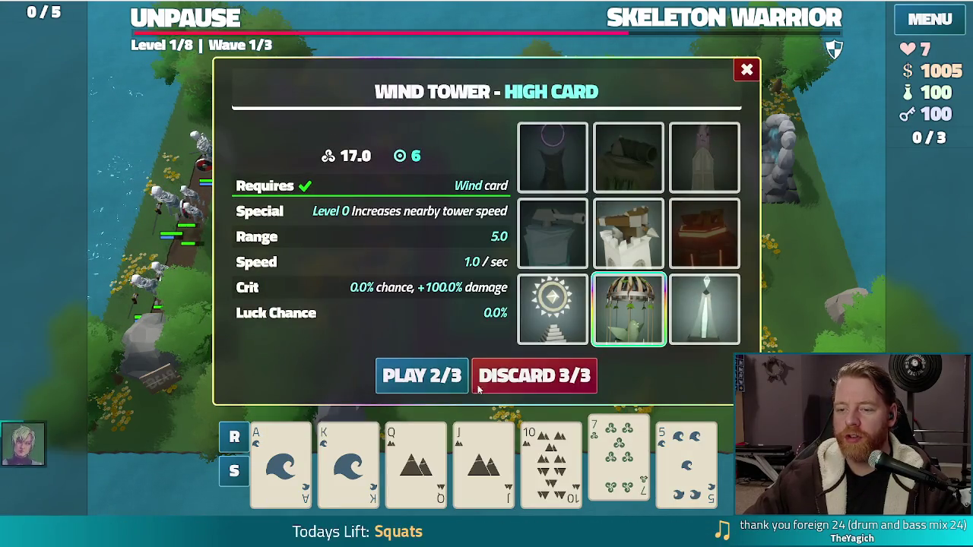
left_click(422, 375)
left_click(144, 240)
key("space")
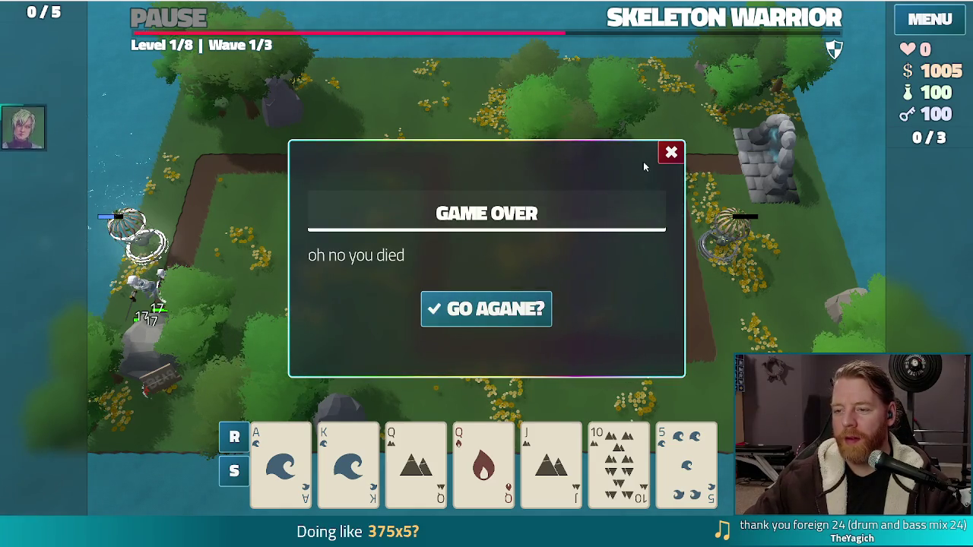
left_click(672, 152)
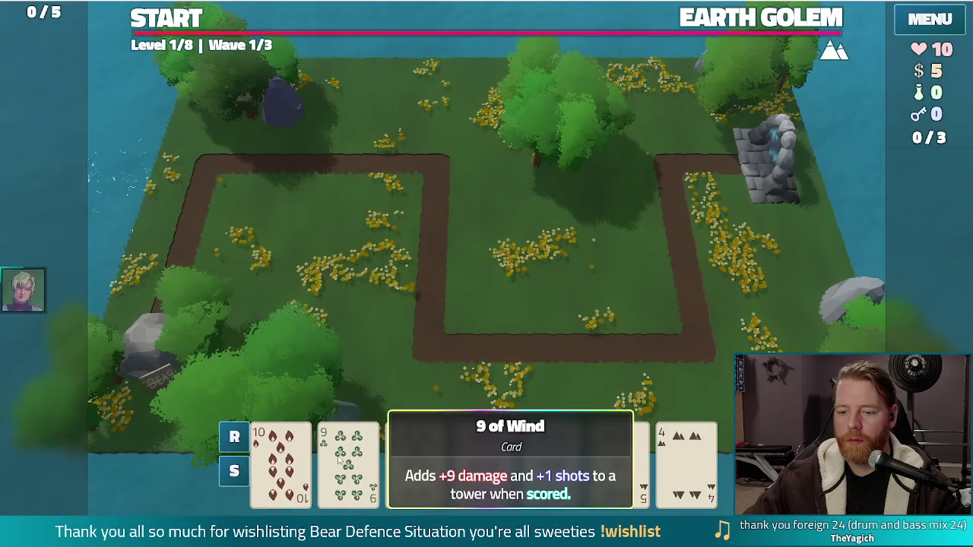
Step: Select the 9 of Wind card and run the testkit cheat in the console for resources
left_click(349, 460)
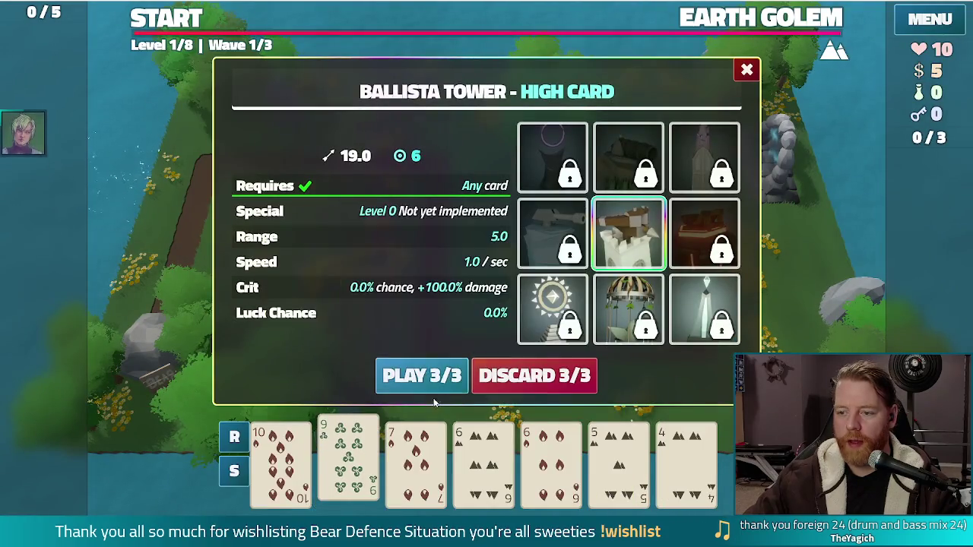
key("grave")
type("test")
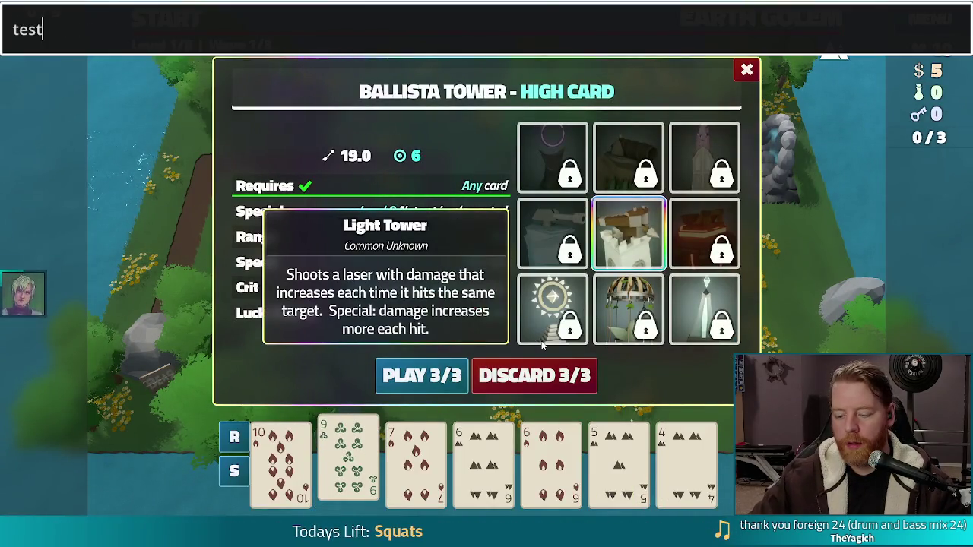
type("kit")
key("Return")
key("grave")
Step: Place a Wind Tower by the top path corner, check the Earth Golem wave details, and start wave 2
left_click(629, 311)
left_click(460, 384)
left_click(429, 144)
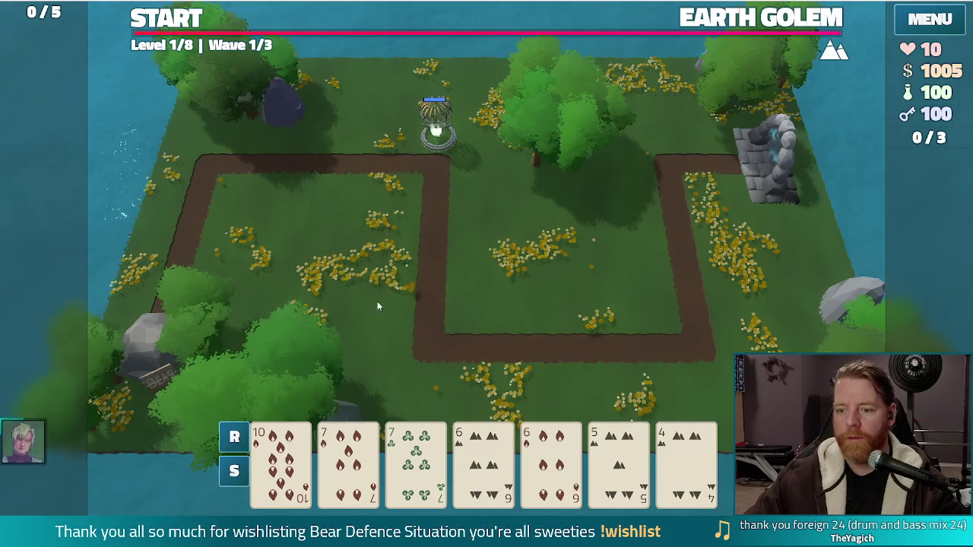
left_click(760, 20)
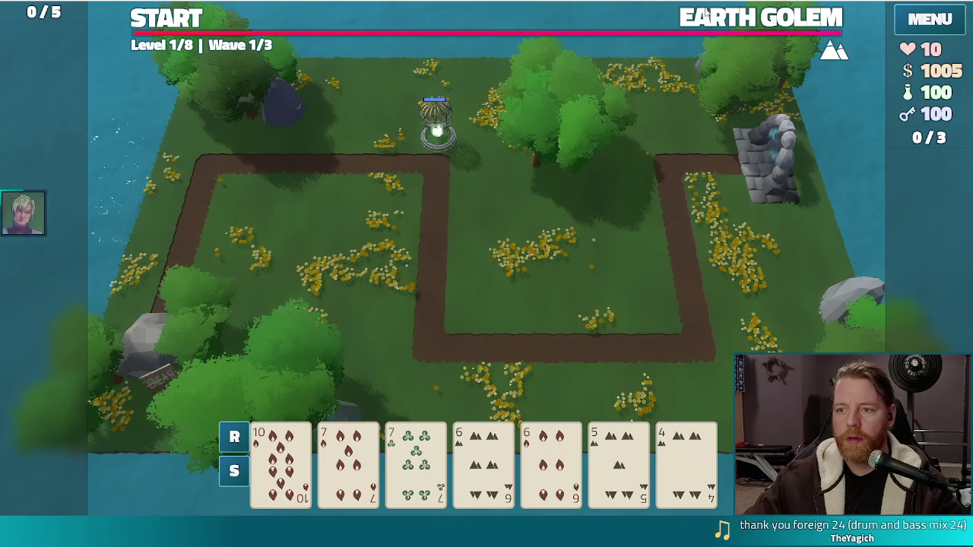
mouse_move(705, 13)
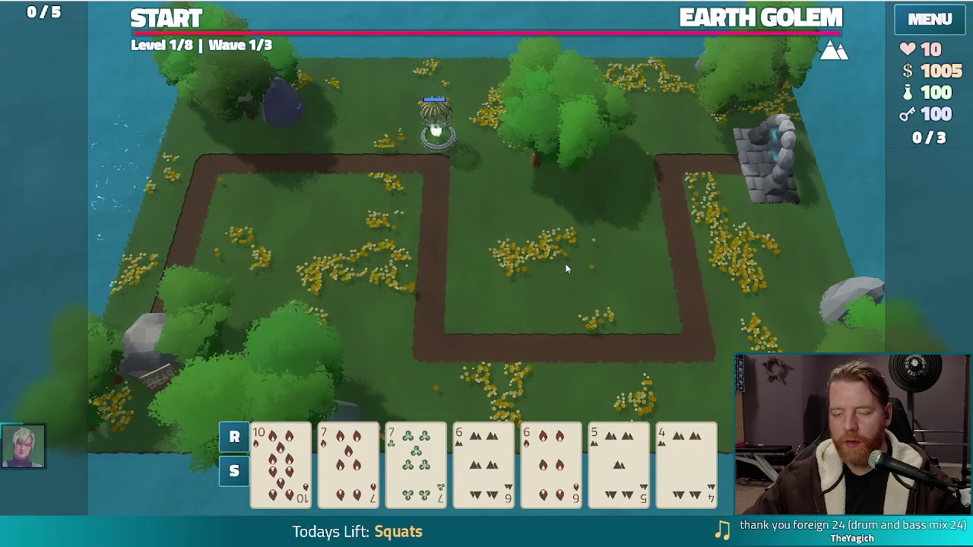
left_click(178, 25)
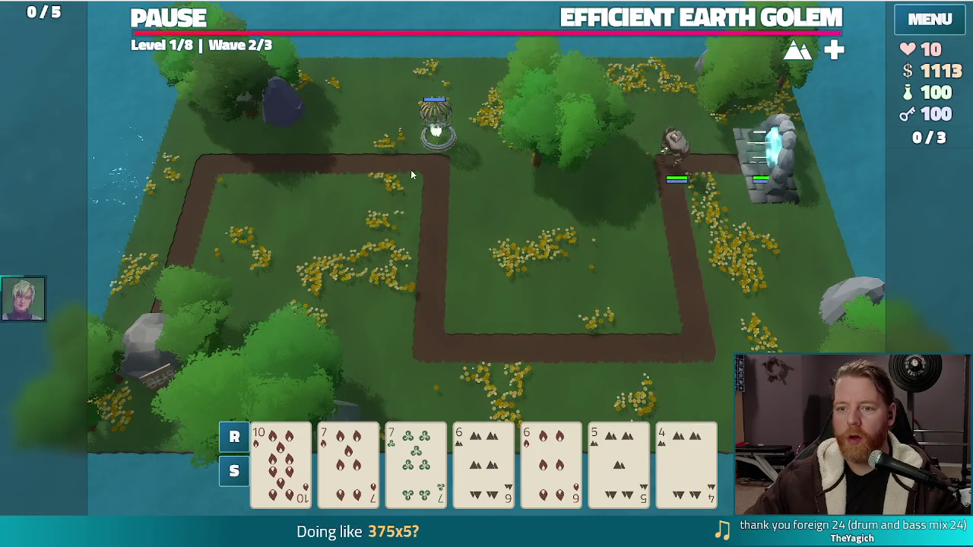
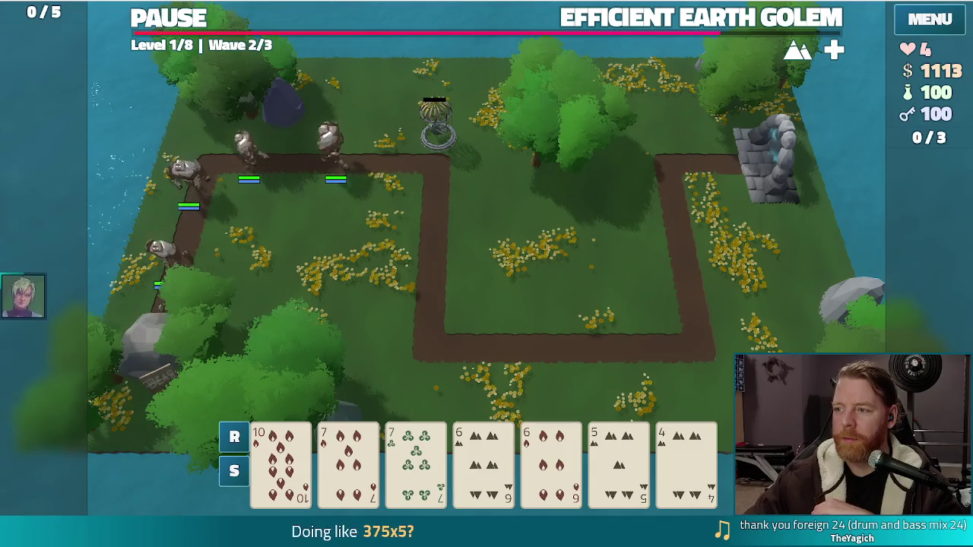
Step: Leave the playtest's Steam library page and return to the Godot editor
key("alt+Tab")
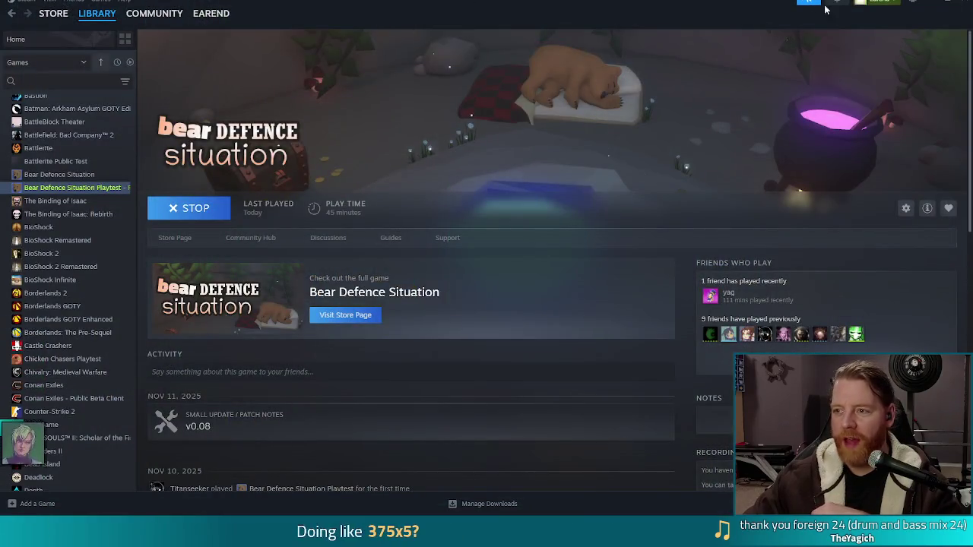
left_click(929, 1)
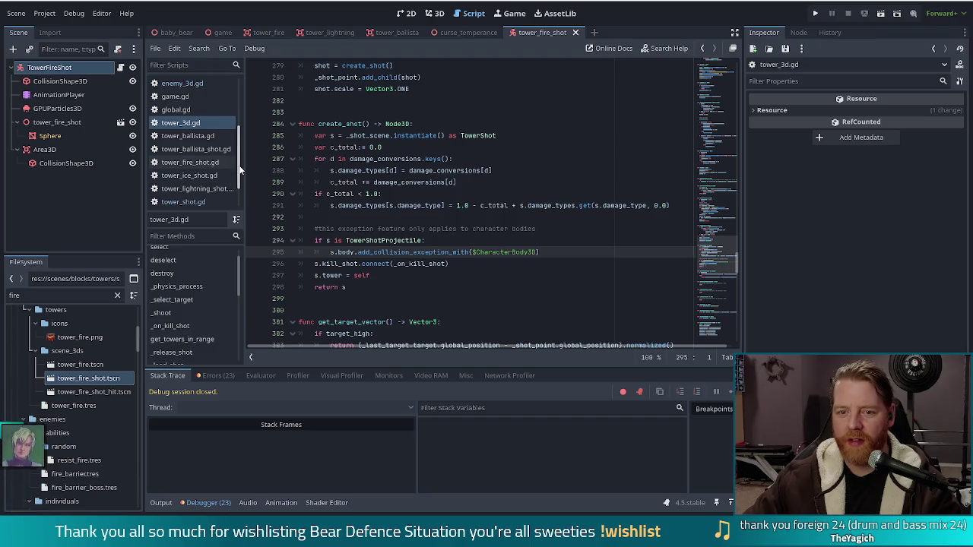
Step: Filter FileSystem for wind_shot and open tower_wind_shot.tscn and its script
scroll(228, 175, "down", 1)
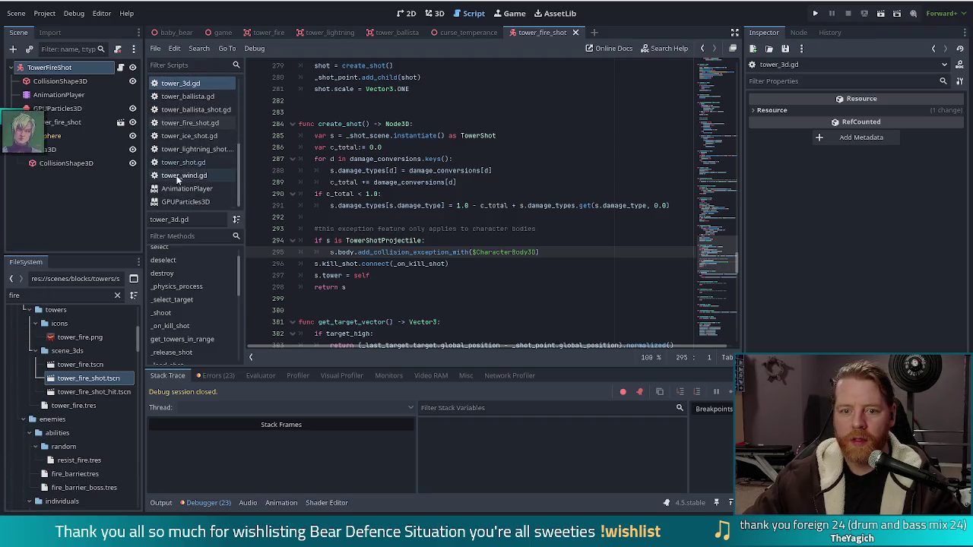
left_click(182, 175)
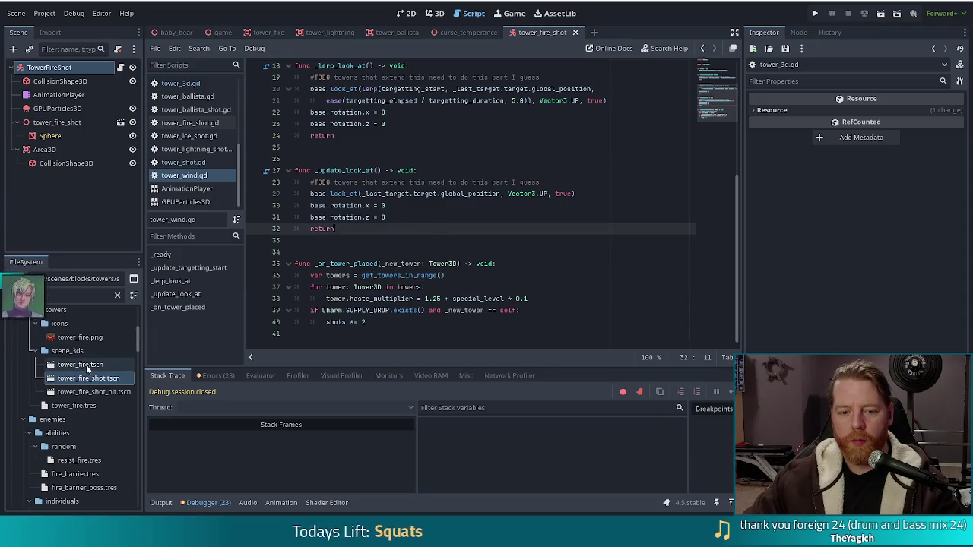
double_click(3, 297)
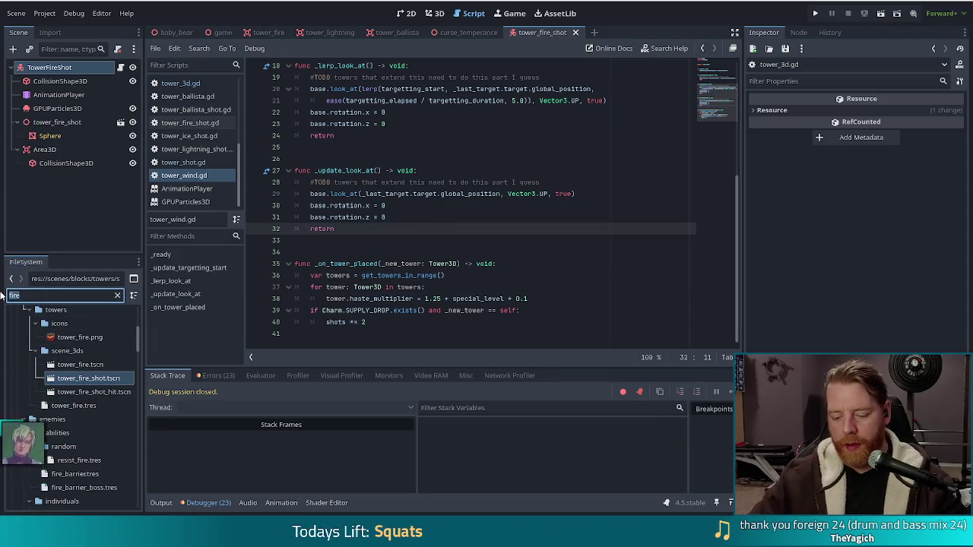
type("wind_shot")
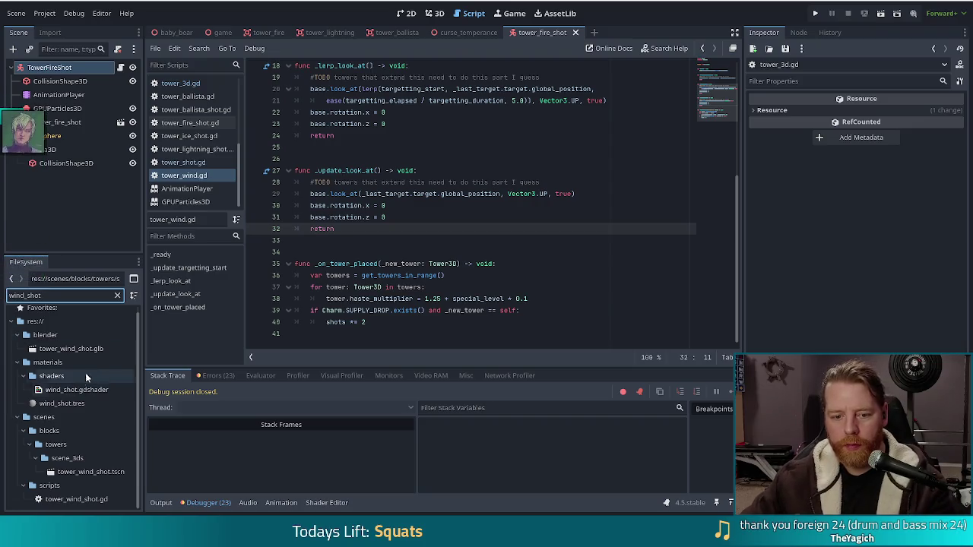
double_click(84, 471)
left_click(121, 69)
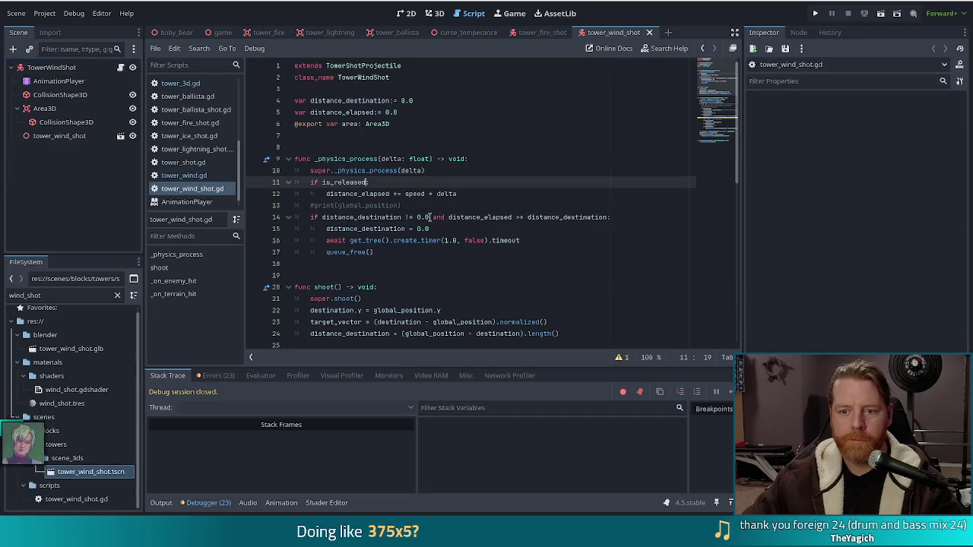
Step: Rename the overlapping-bodies loop variable body to b on lines 40, 43, 45 and 47
left_click(721, 135)
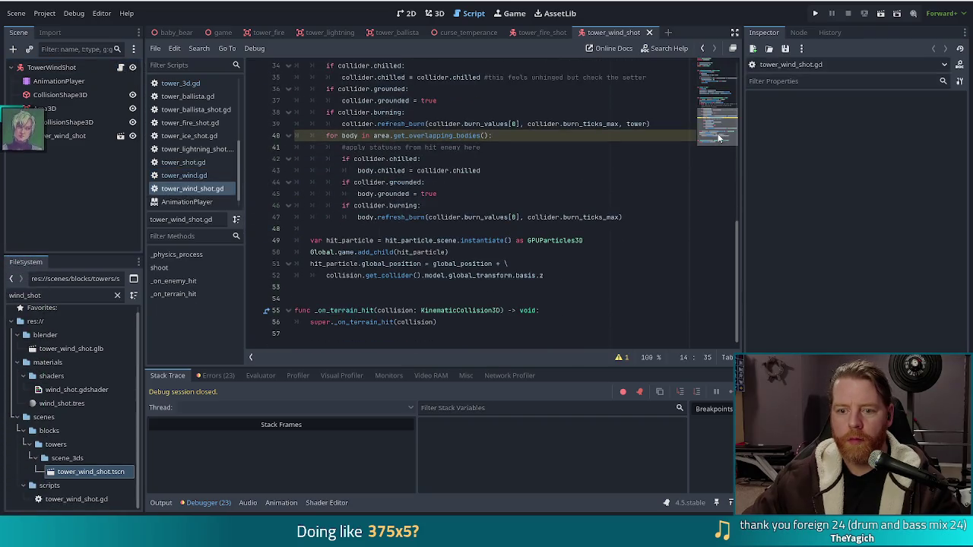
scroll(719, 138, "up", 3)
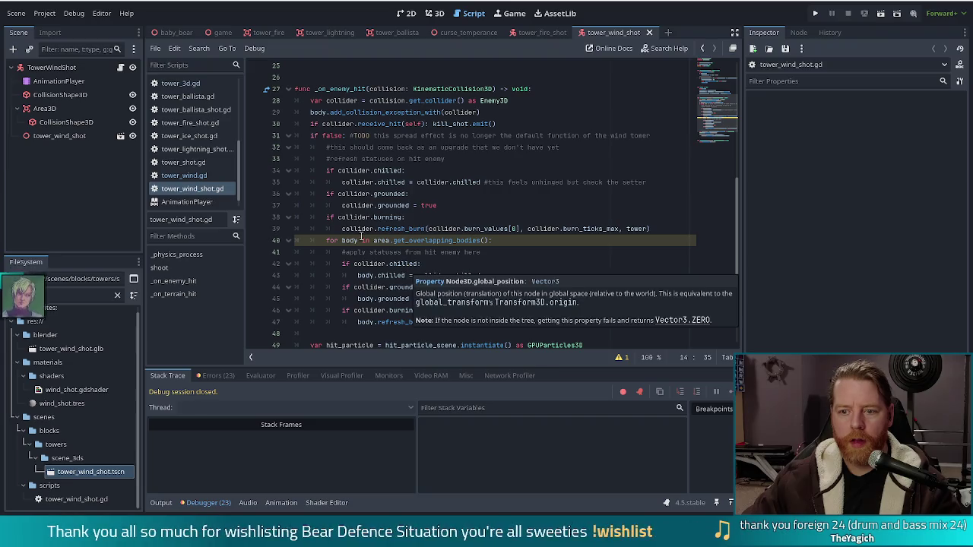
left_click(366, 241)
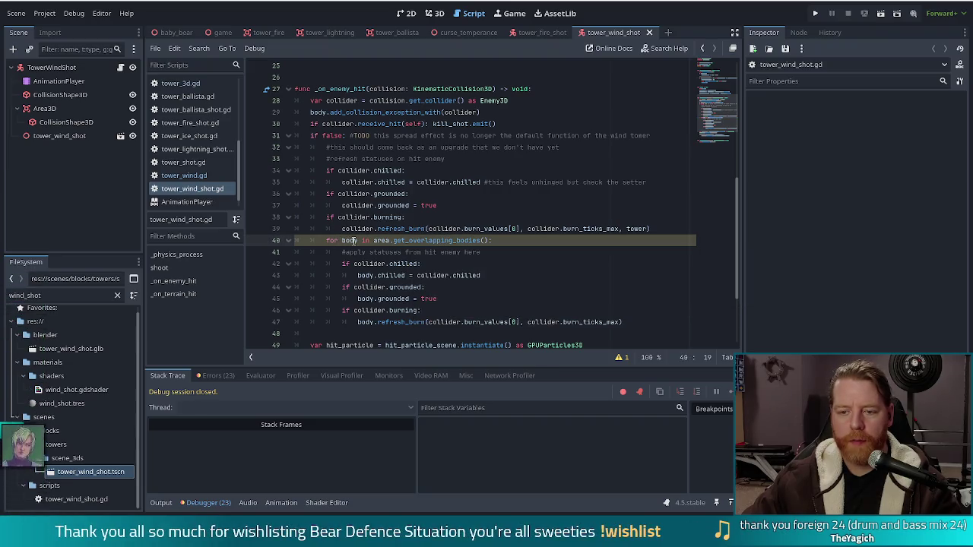
double_click(352, 241)
type("b")
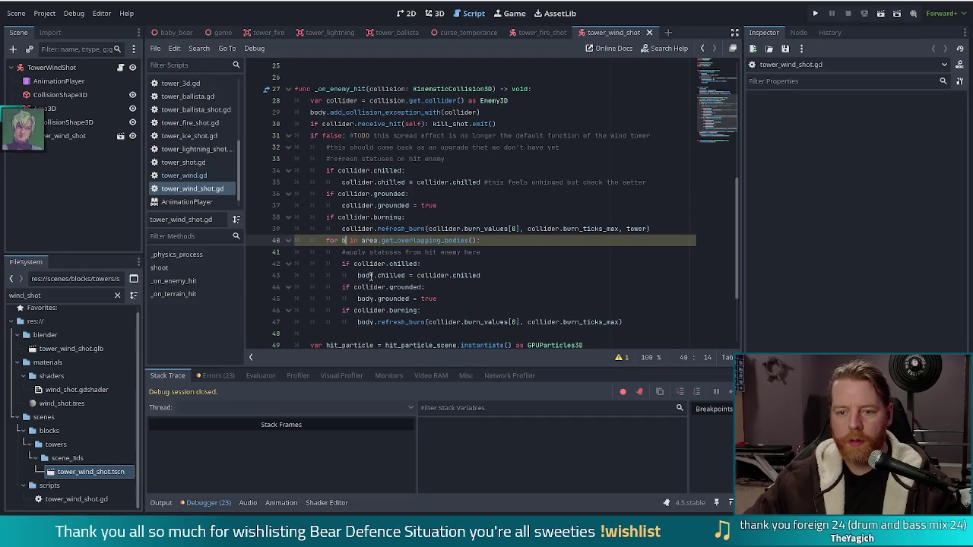
double_click(364, 275)
type("b")
double_click(365, 299)
type("b")
double_click(365, 321)
type("b")
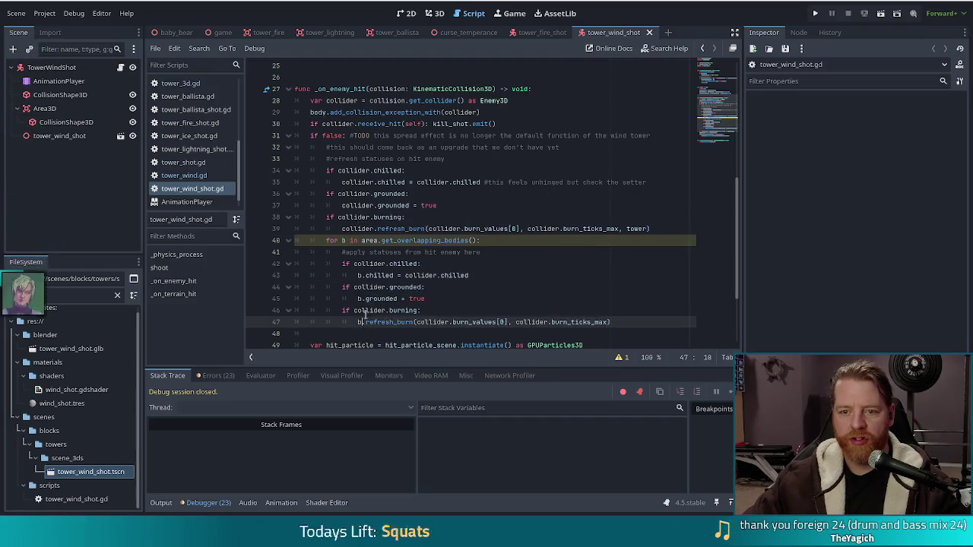
Step: Restore body on line 29 and save tower_wind_shot.gd
double_click(319, 112)
type("b")
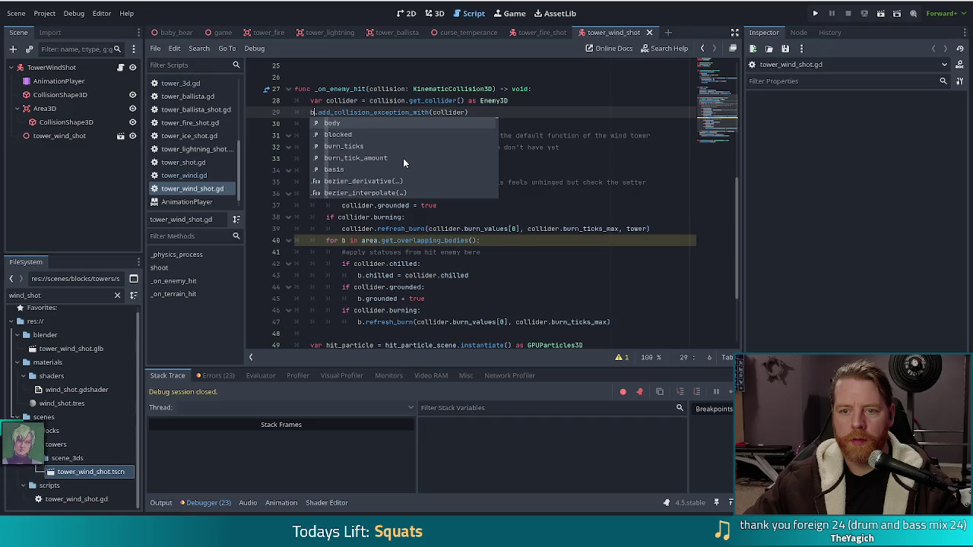
type("ody")
left_click(410, 112)
key("ctrl+s")
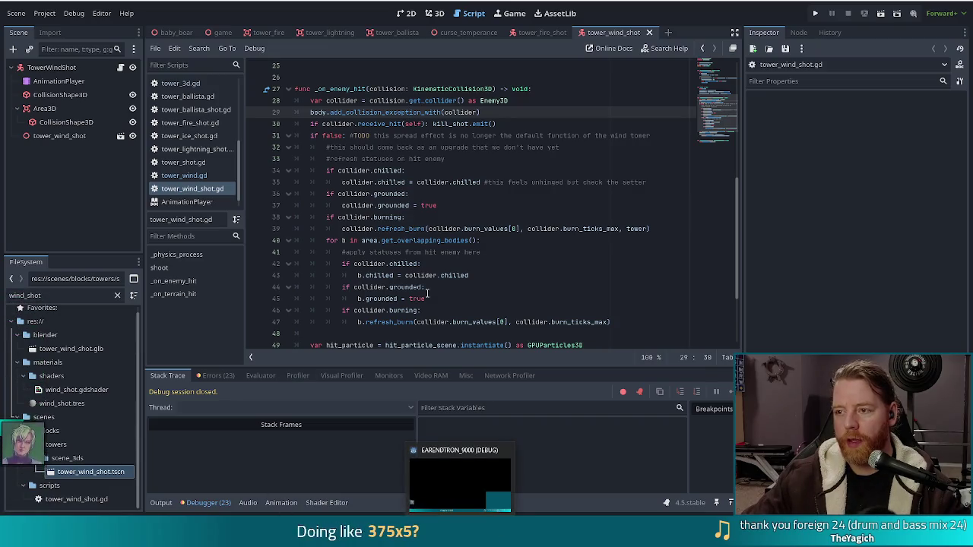
Step: Run the project to playtest the wind shot fix
left_click(815, 12)
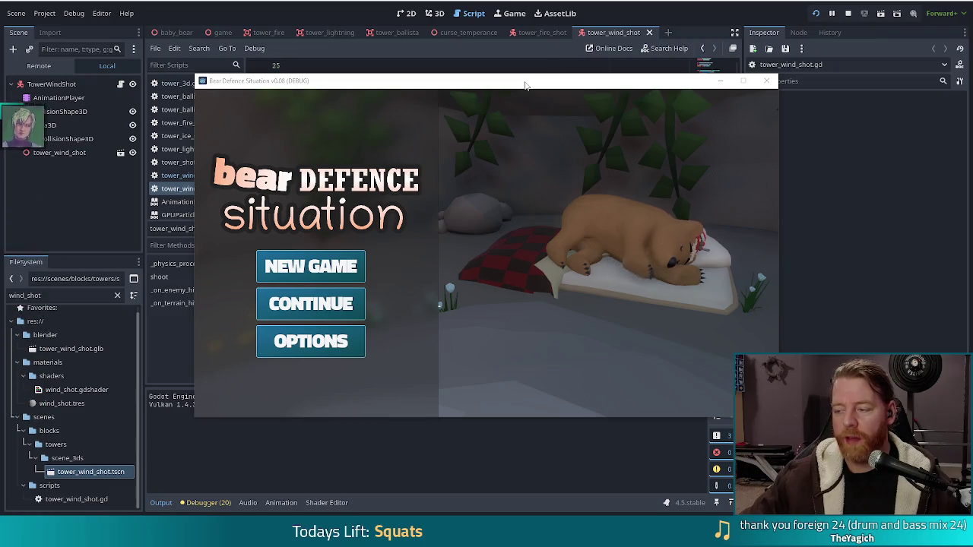
Step: Start a new game, run test_kit in the console, and go to the level map
left_click(310, 266)
key("grave")
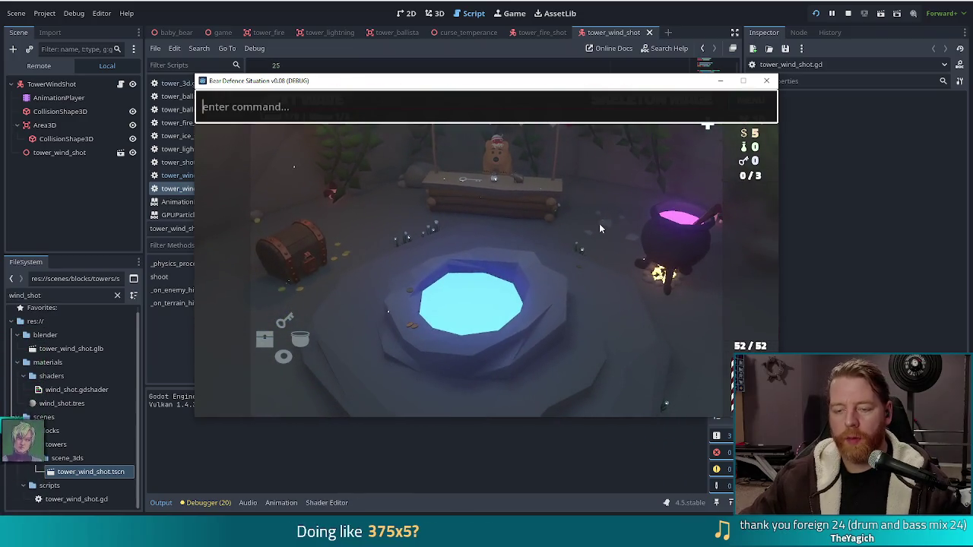
type("test_kit")
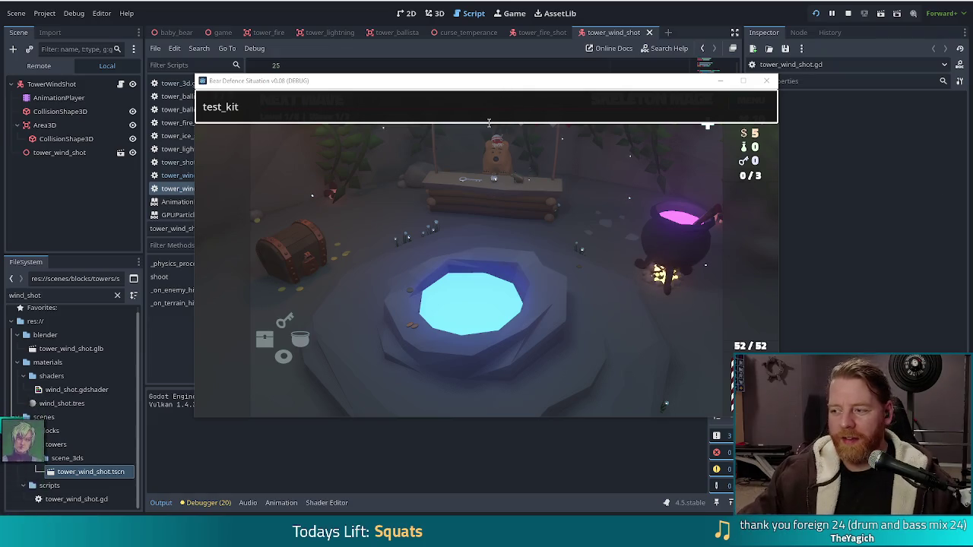
left_click(281, 105)
key("Return")
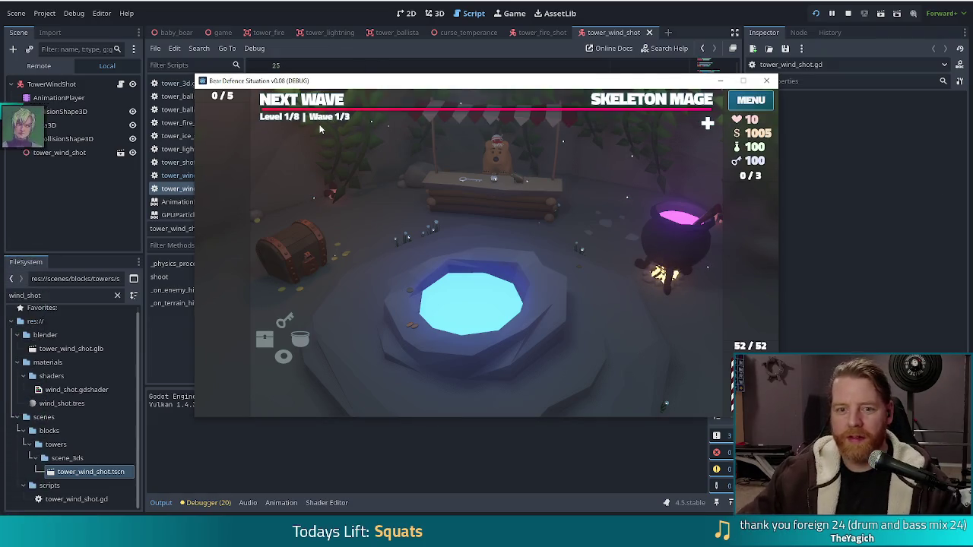
left_click(293, 105)
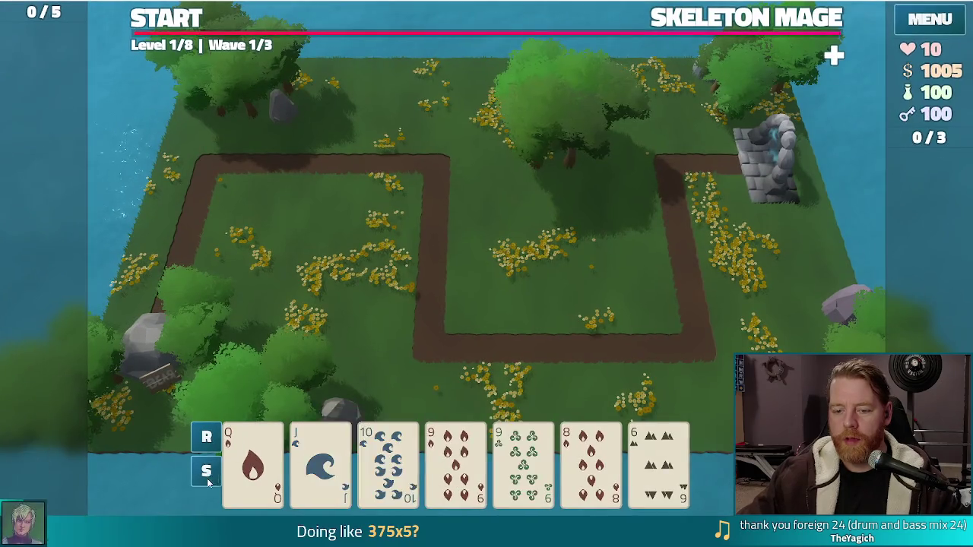
Step: Build a Queen of Fire tower beside the top of the path, then stop the game with F8
left_click(253, 464)
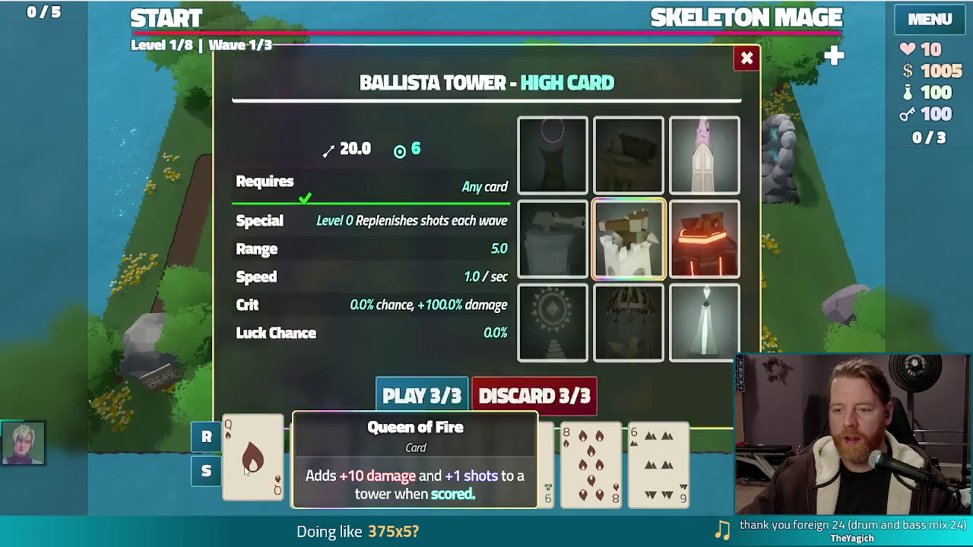
left_click(704, 233)
left_click(423, 374)
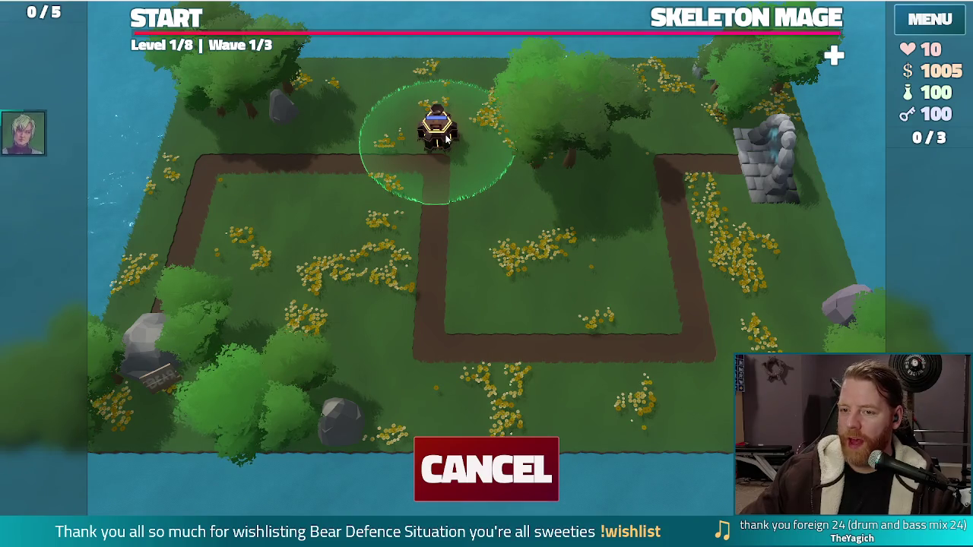
left_click(447, 139)
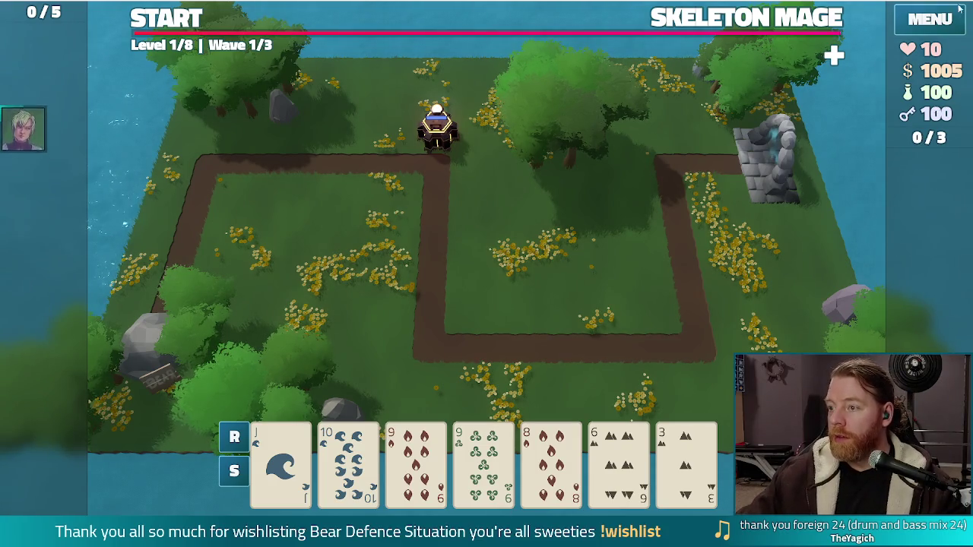
key("F8")
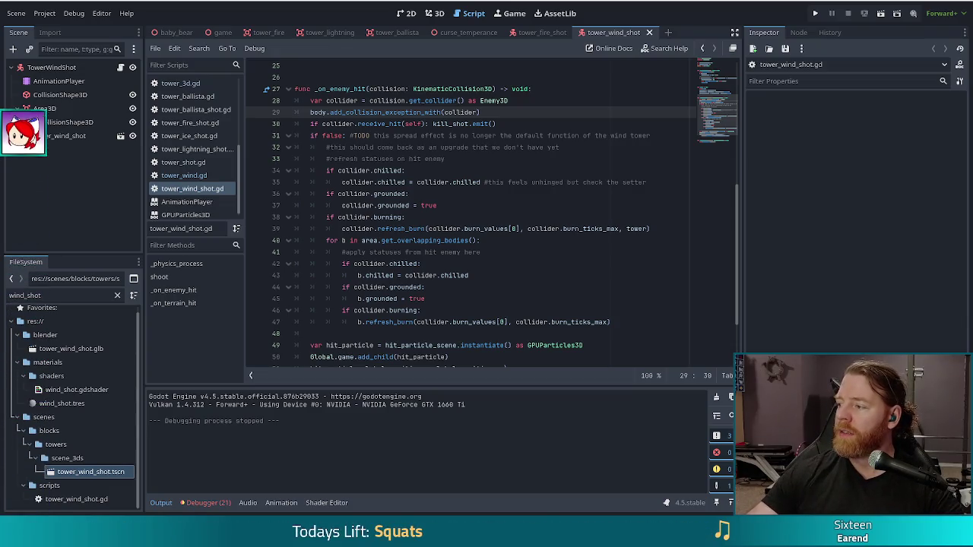
Step: Switch to the browser showing the Bank Teller game
key("alt+Tab")
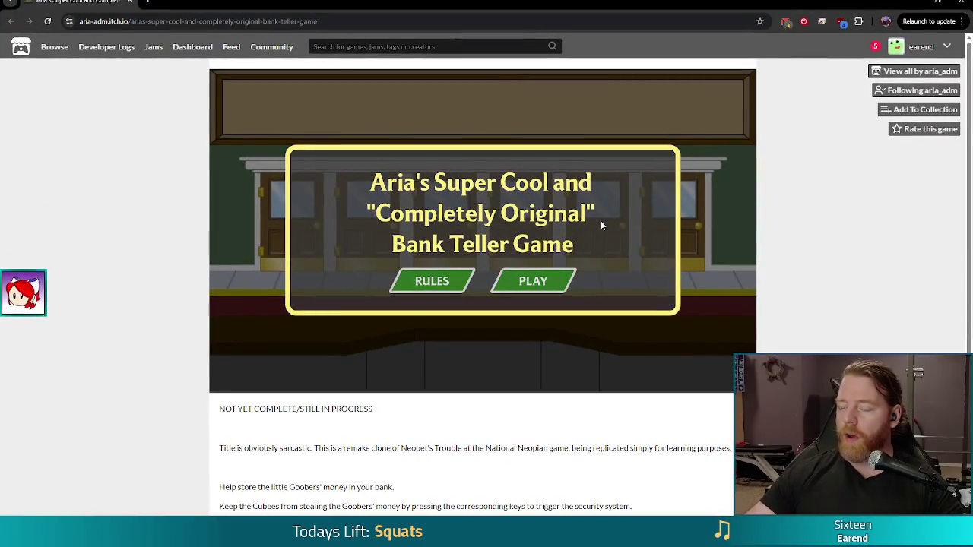
Step: Show the Bank Teller game's rules about Goobers and Cubees
left_click(440, 293)
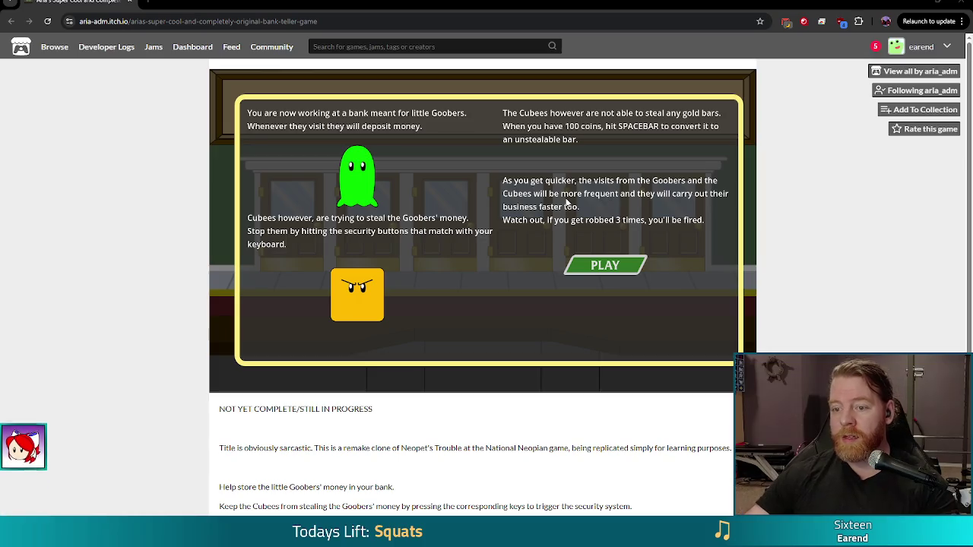
Step: Start the game and trap Cubees at their doors with A/S/D/J/K/L until Level 02
left_click(605, 264)
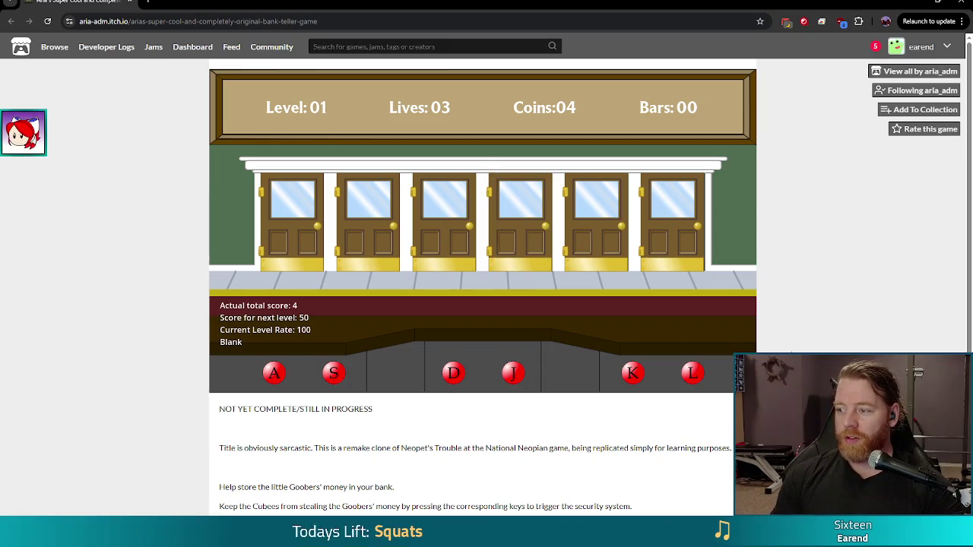
key("d")
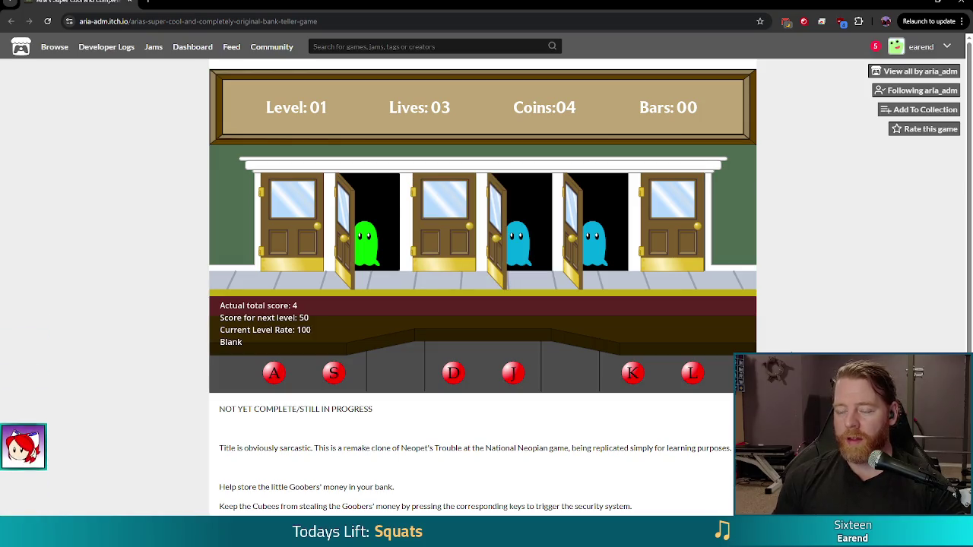
key("s")
key("l")
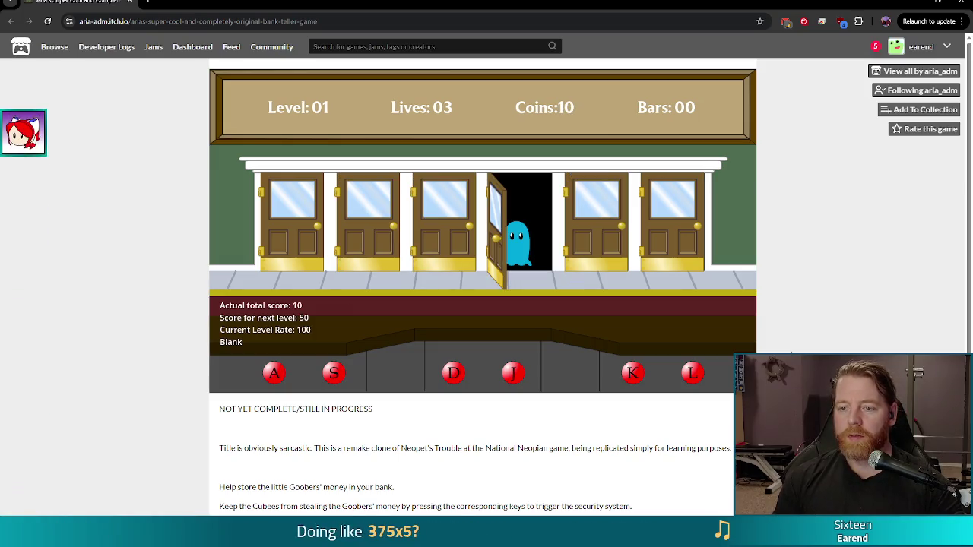
key("j")
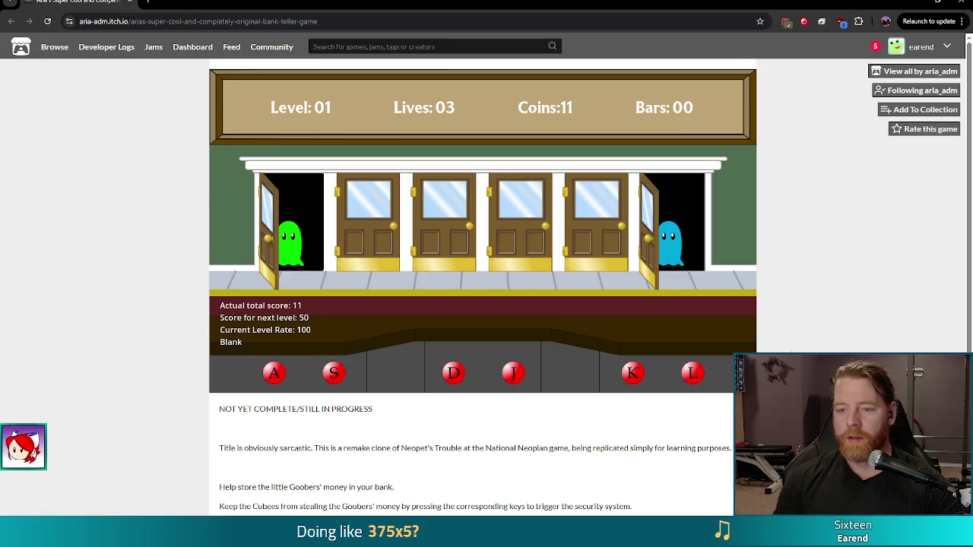
key("l")
key("a")
key("s")
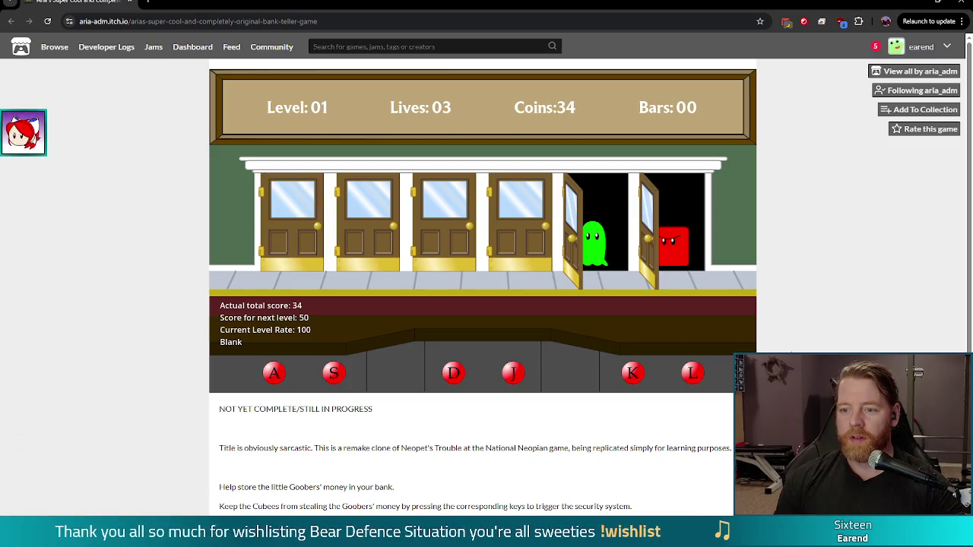
key("l")
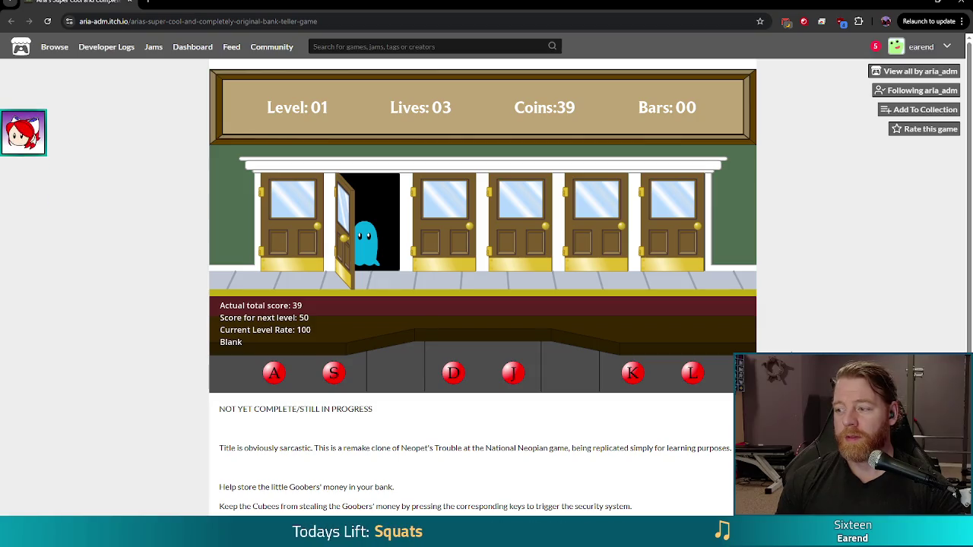
key("d")
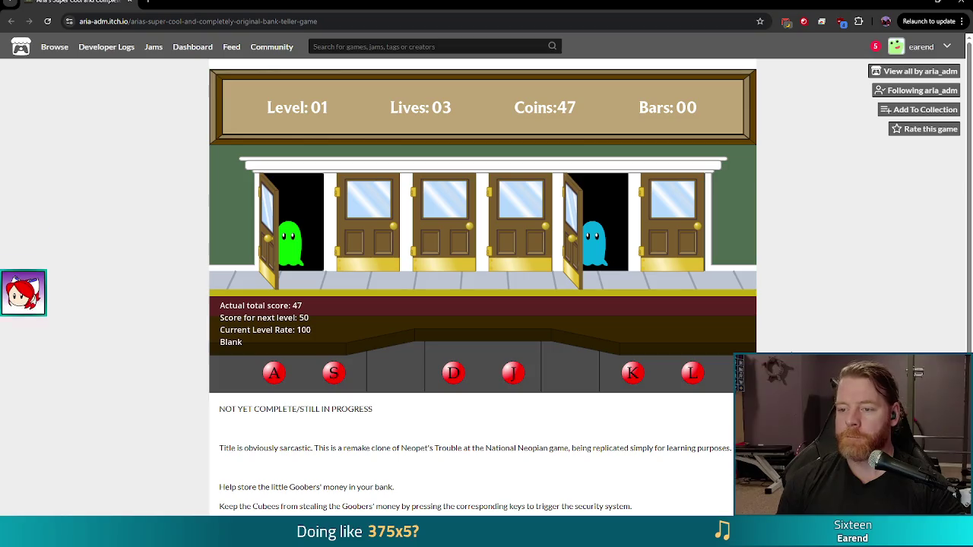
key("d")
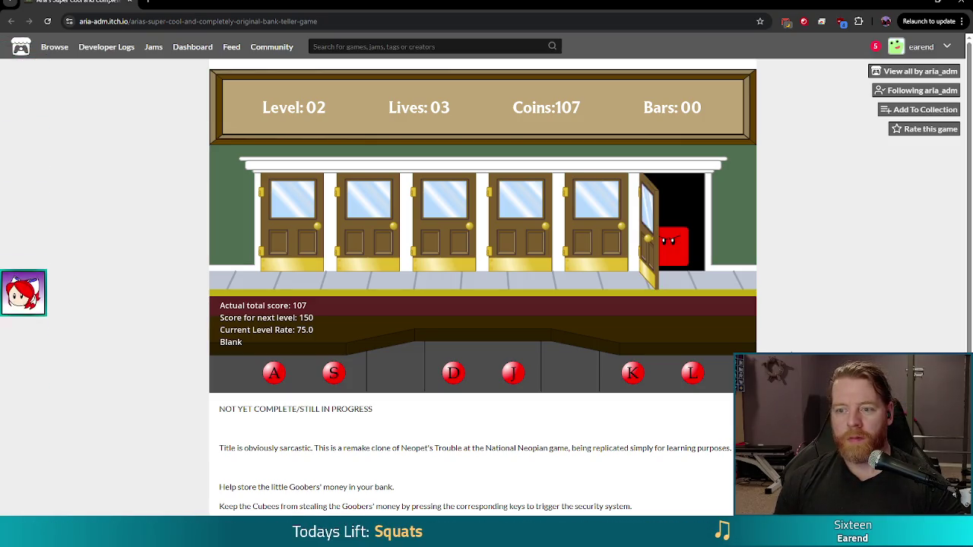
key("l")
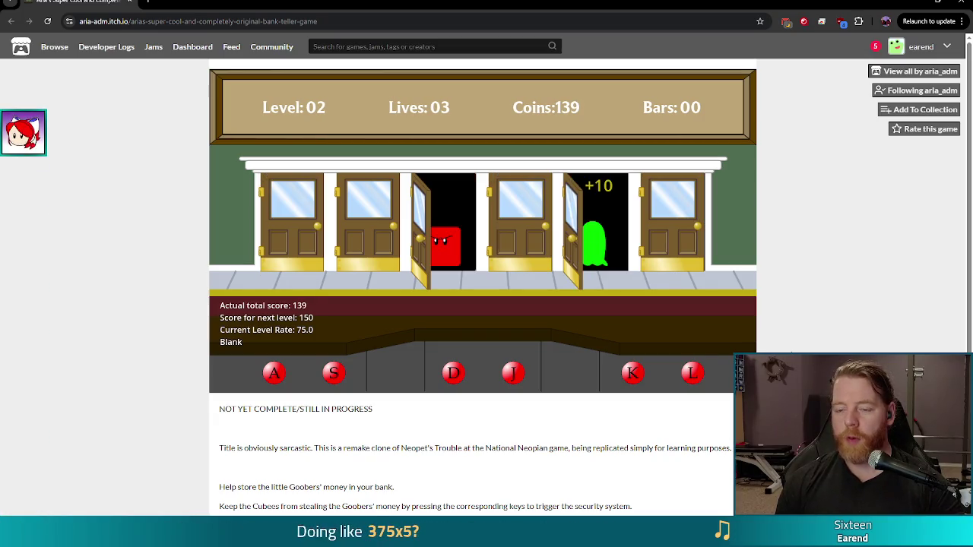
key("d")
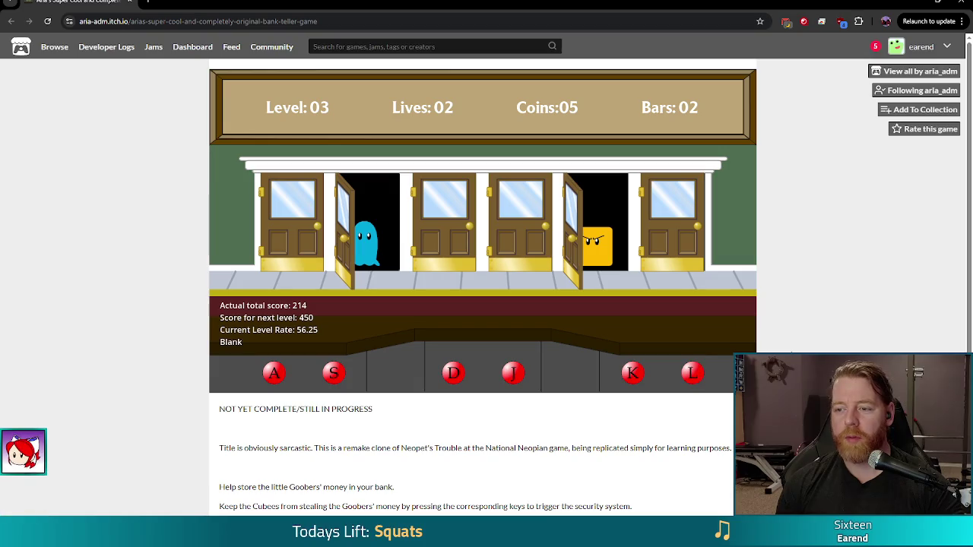
Step: Cage Cubees at doors 1, 2, 3 and 5 with the A/S/D/K keys through to level 5
key("k")
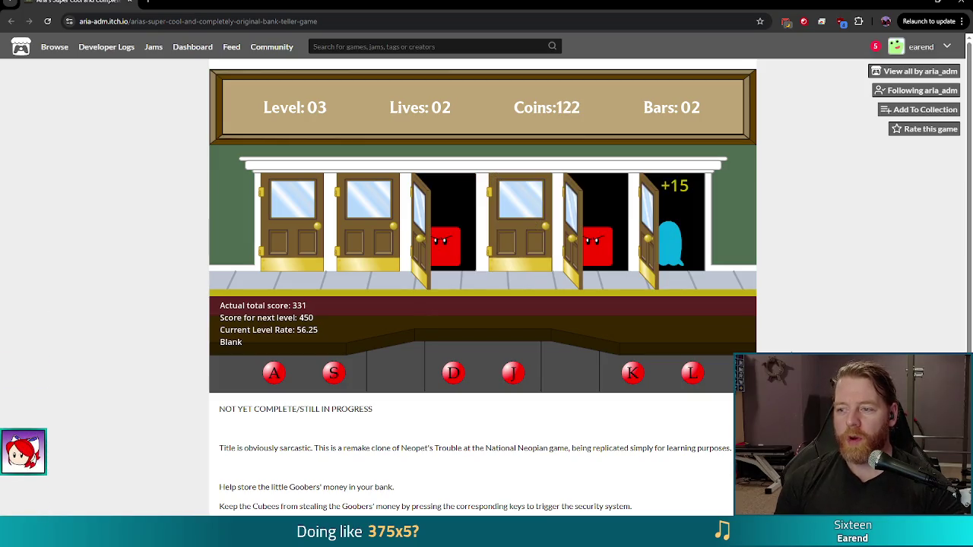
key("d")
key("k")
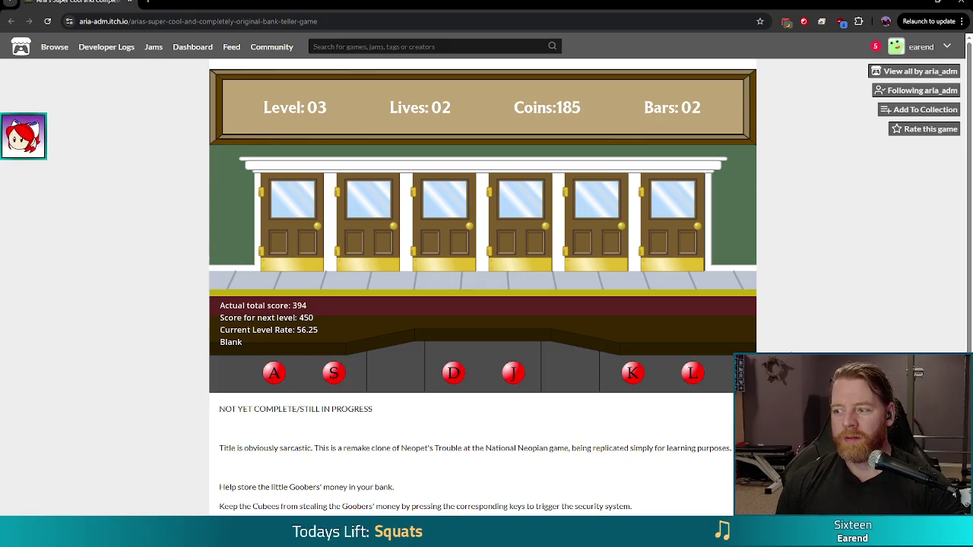
key("s")
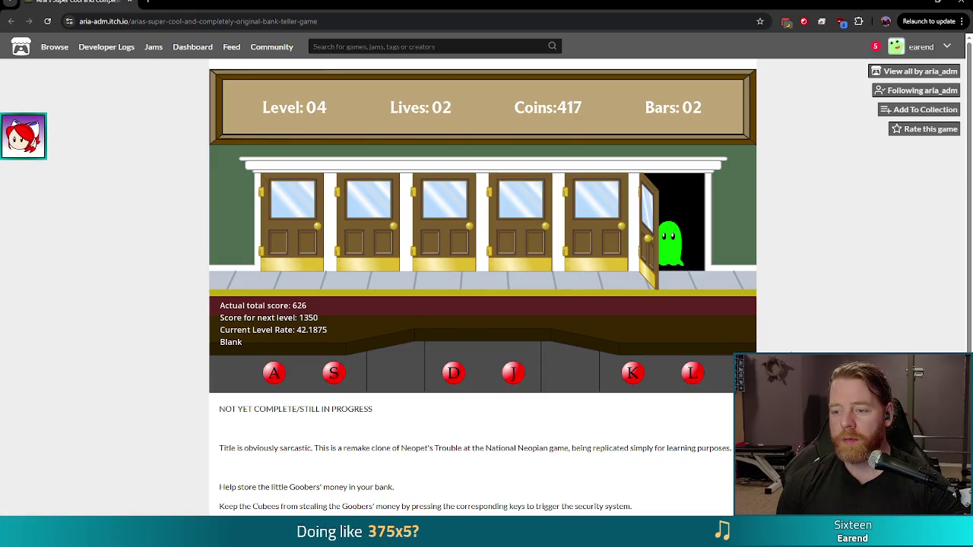
key("k")
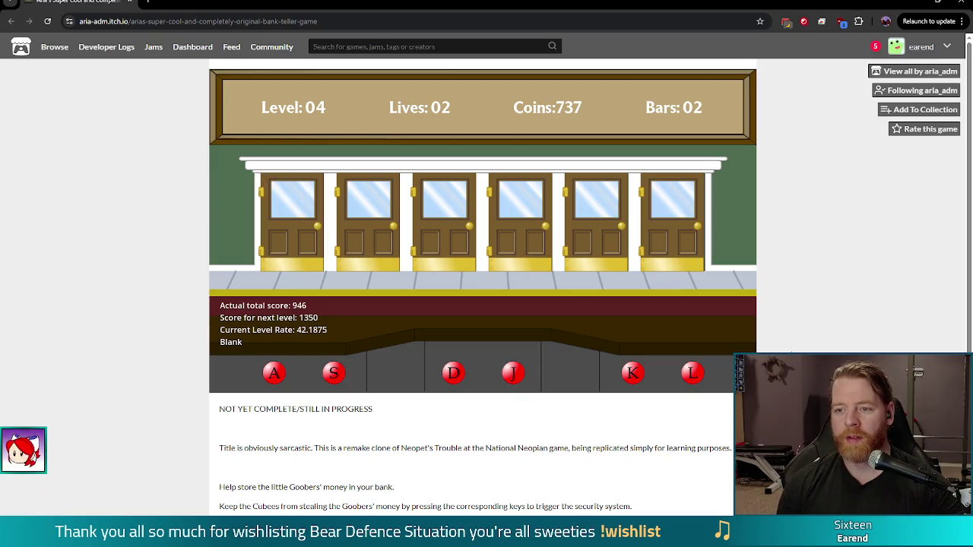
key("k")
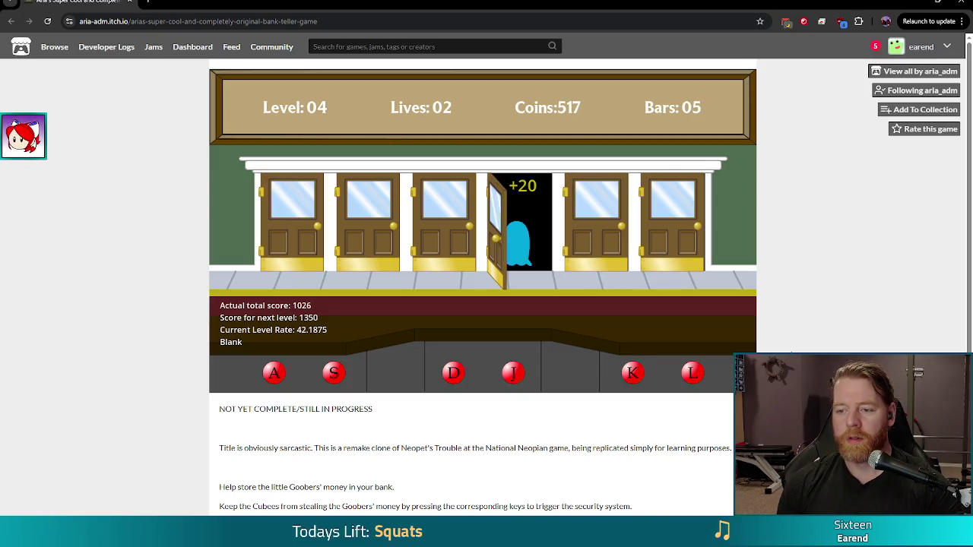
key("d")
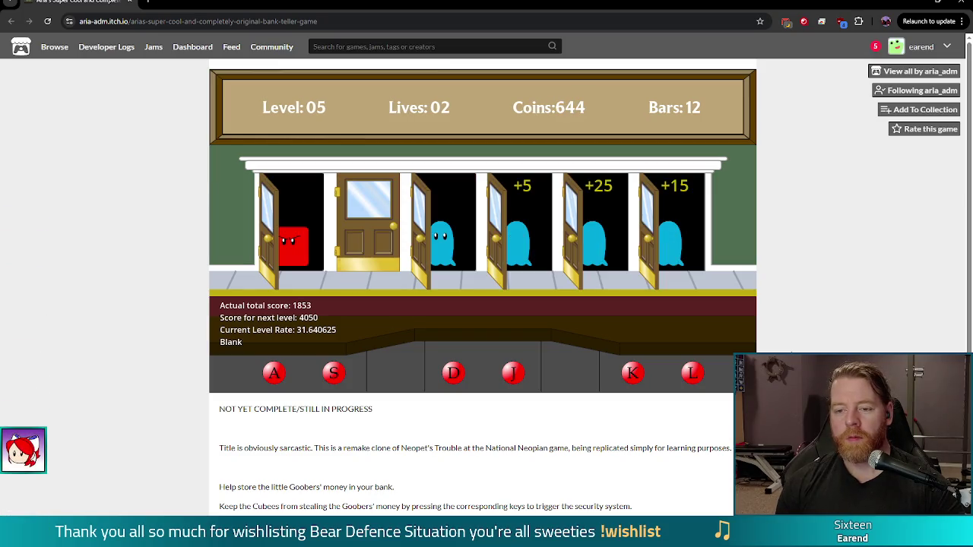
key("a")
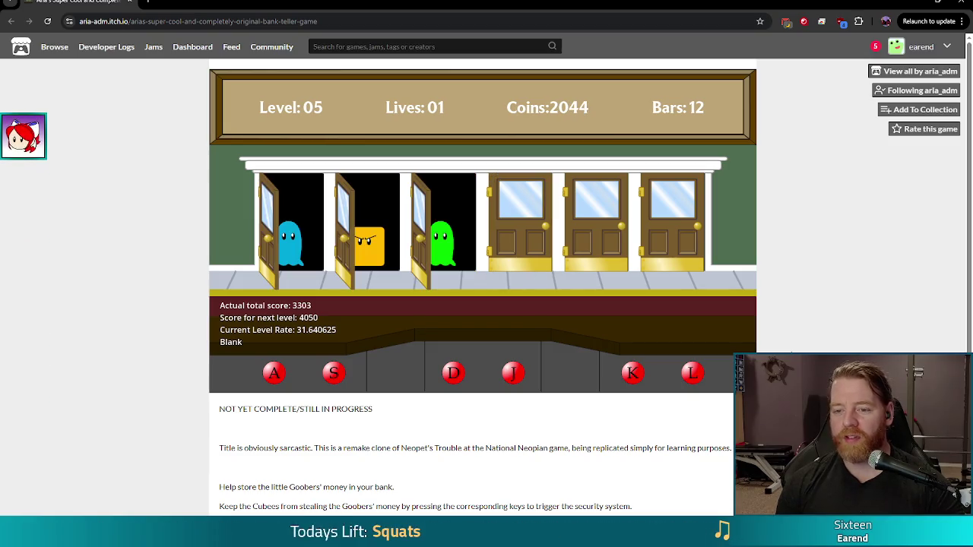
key("s")
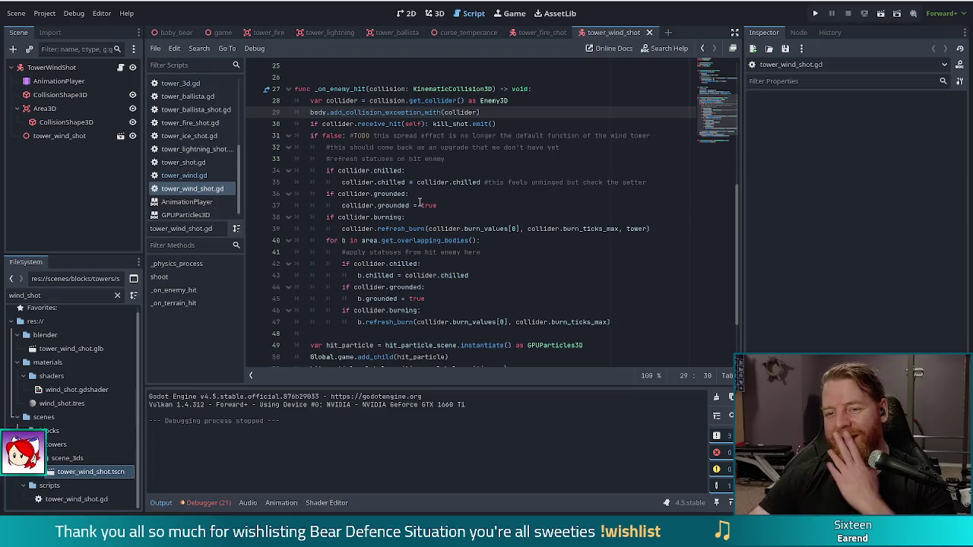
Step: Change line 16's create_timer delay from 1.0 to 0.1 and run the game
left_click(443, 147)
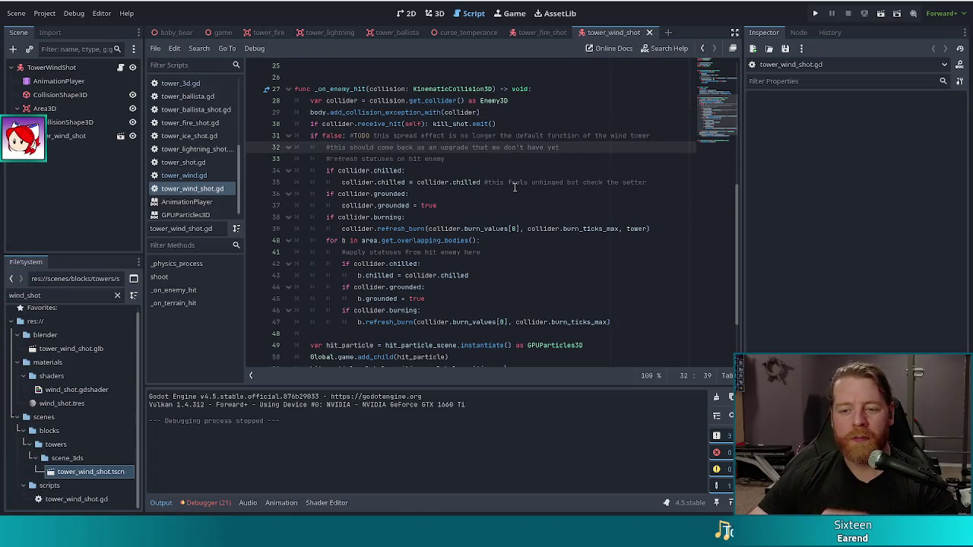
scroll(515, 185, "down", 3)
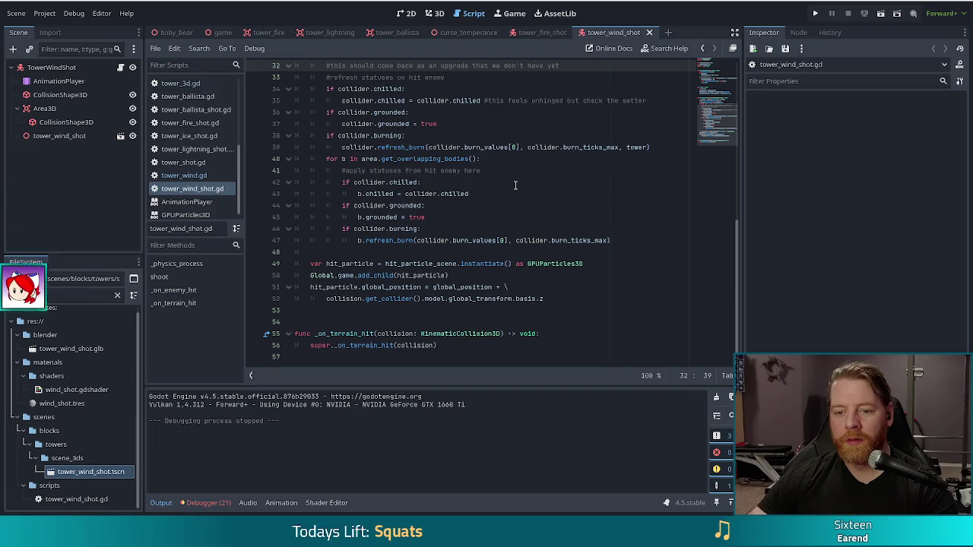
scroll(524, 193, "up", 7)
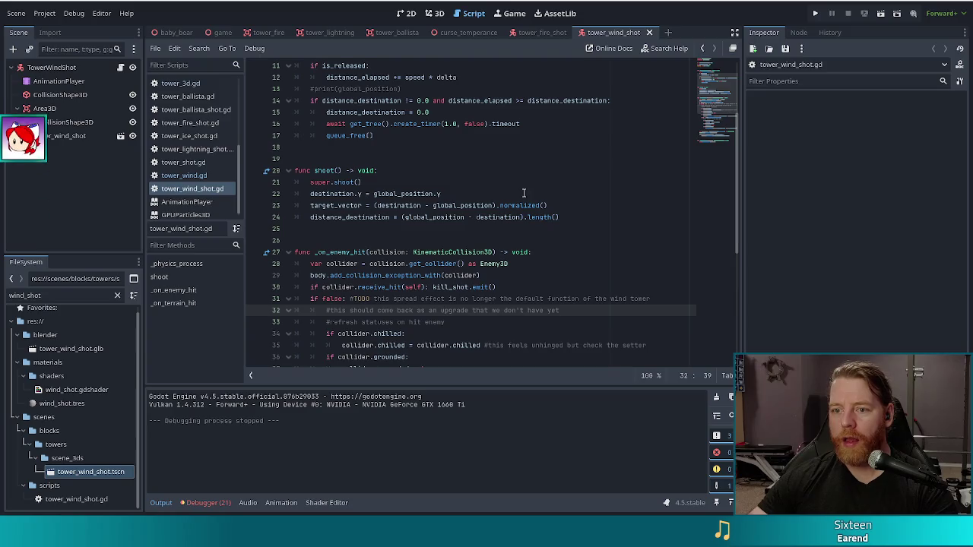
scroll(523, 194, "up", 2)
left_click(390, 183)
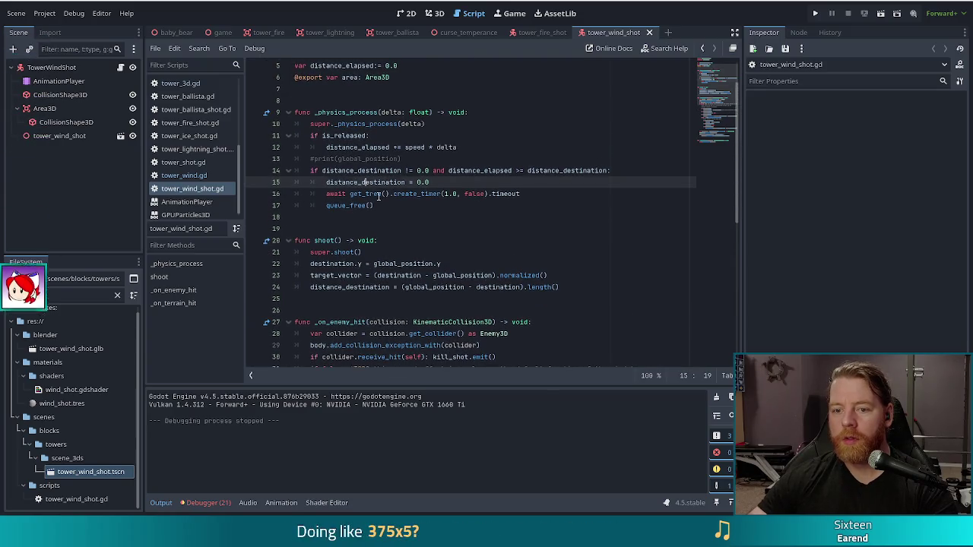
left_click(379, 194)
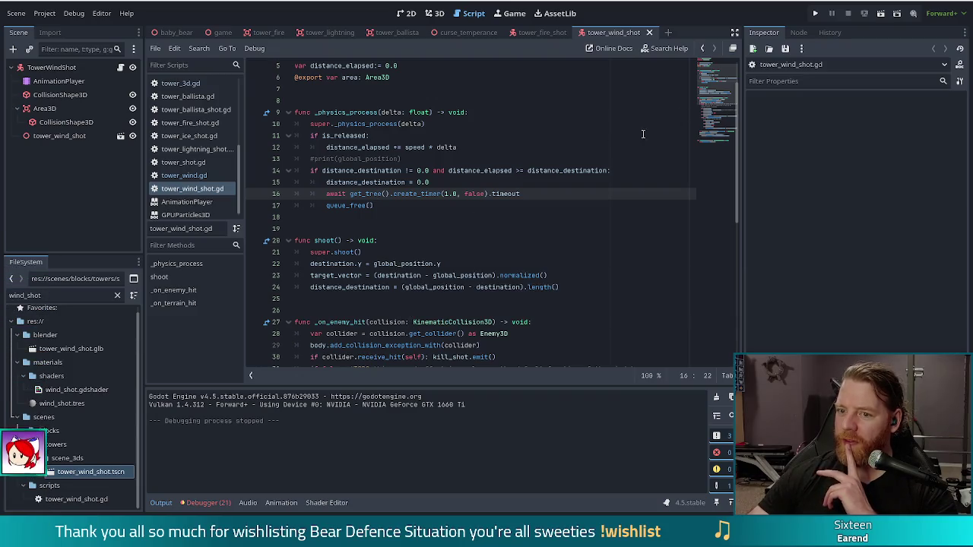
left_click(451, 193)
key("BackSpace")
type("0")
key("Right")
key("Right")
type("1")
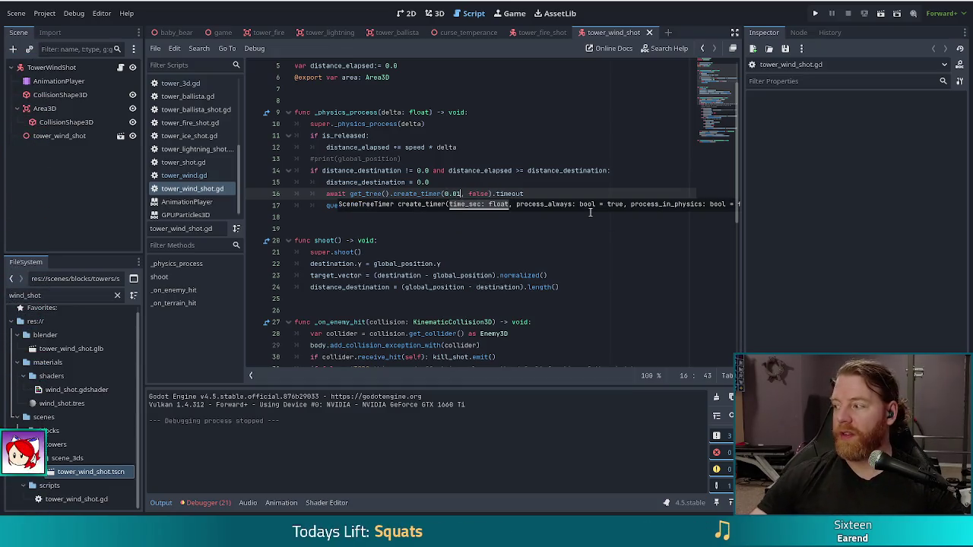
key("Left")
key("BackSpace")
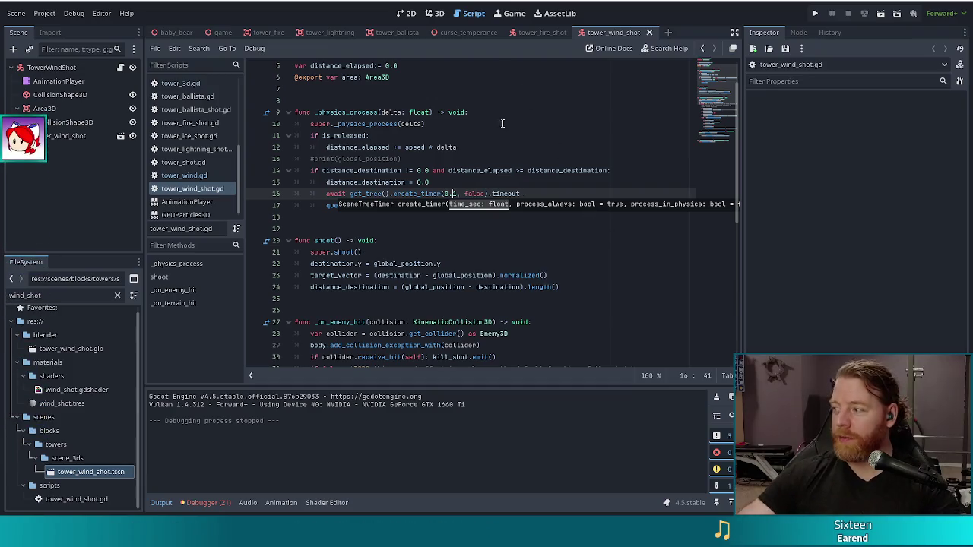
left_click(816, 12)
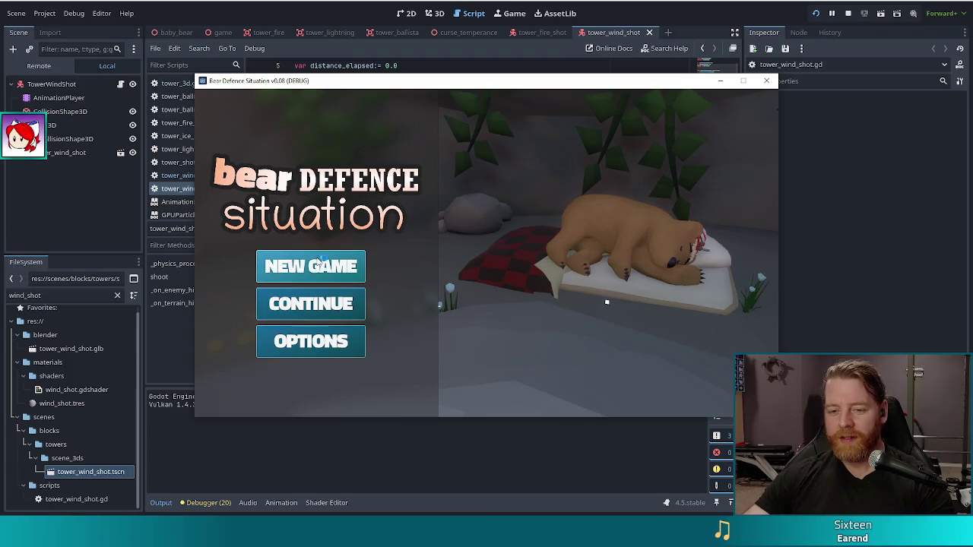
Step: Start a new game and run the test_kit console command to grant extra resources
left_click(346, 272)
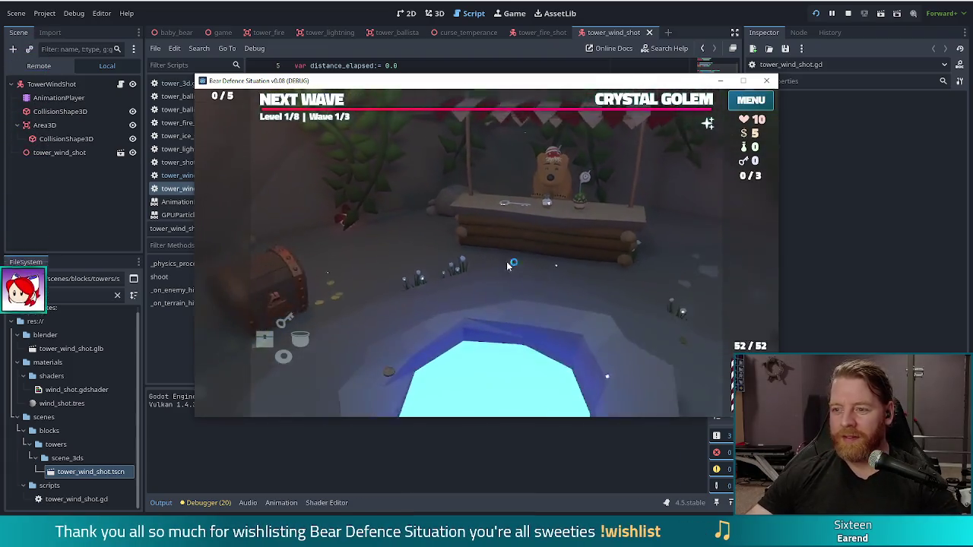
key("grave")
type("test")
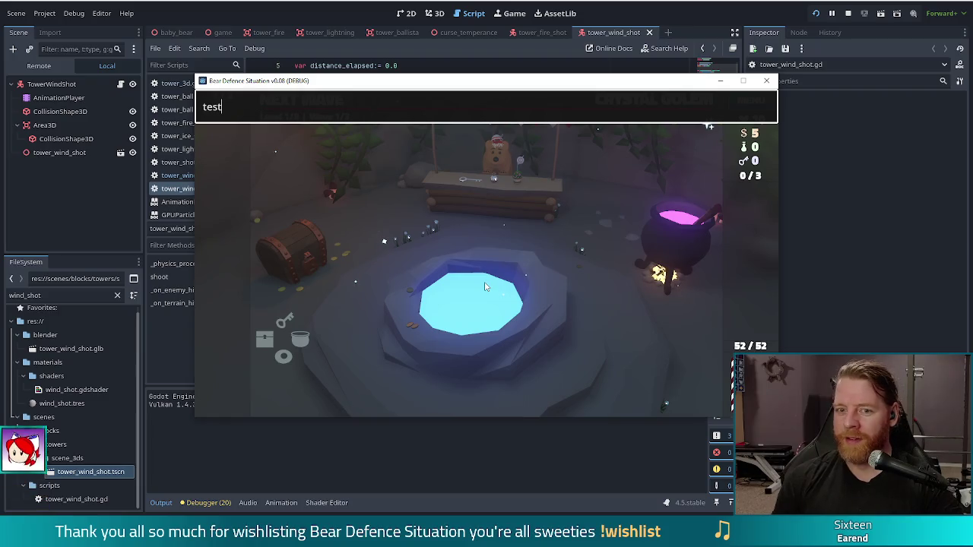
type("_kit")
key("Return")
key("grave")
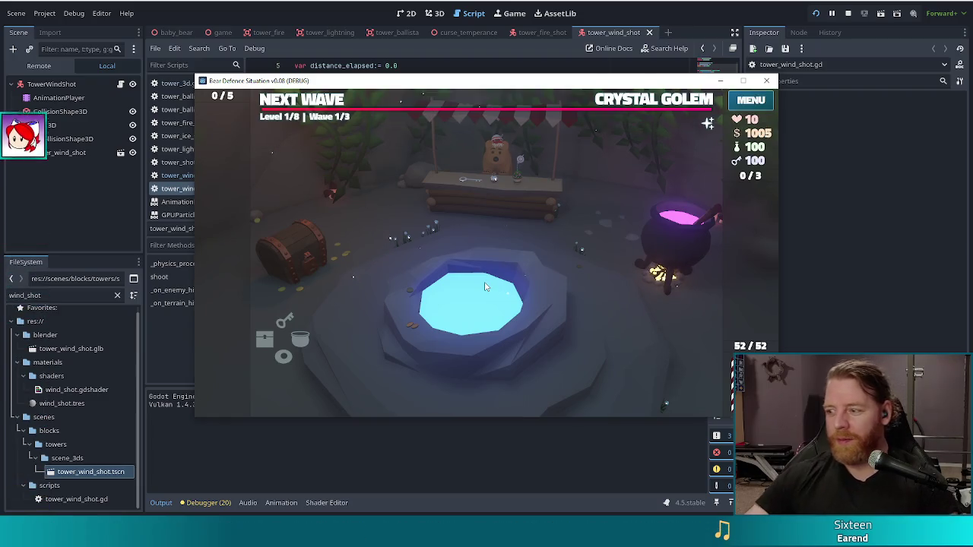
Step: Go to the level map and play a card as a Wind Tower placed on the map
left_click(297, 101)
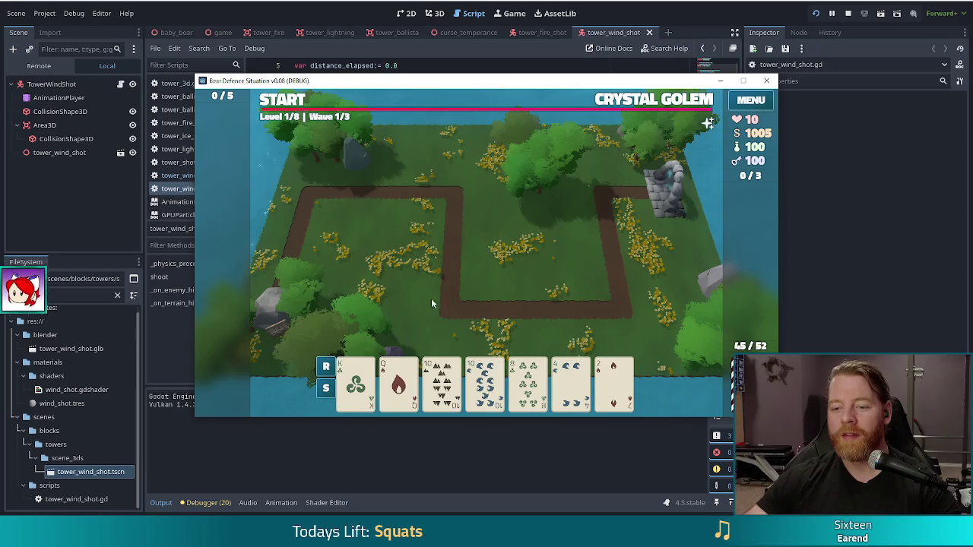
left_click(376, 380)
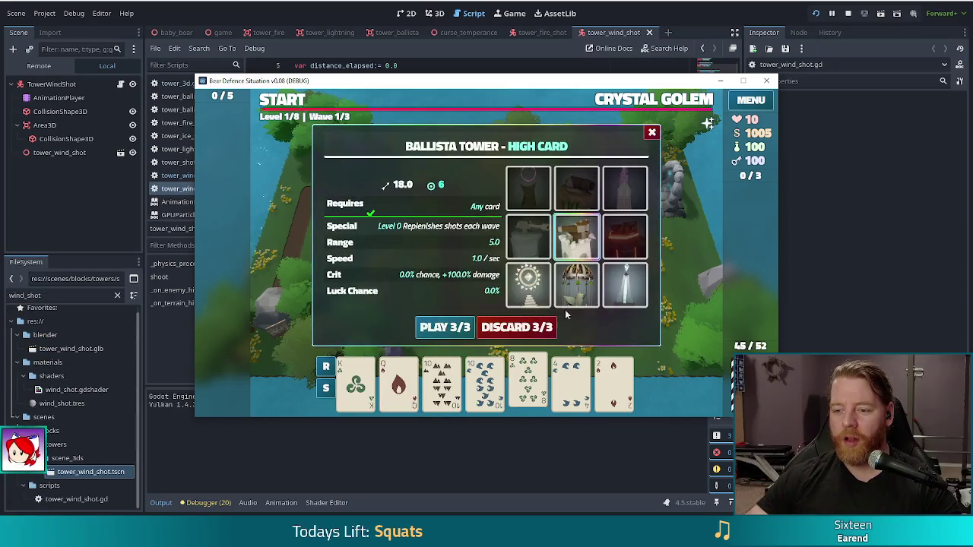
left_click(576, 283)
left_click(443, 327)
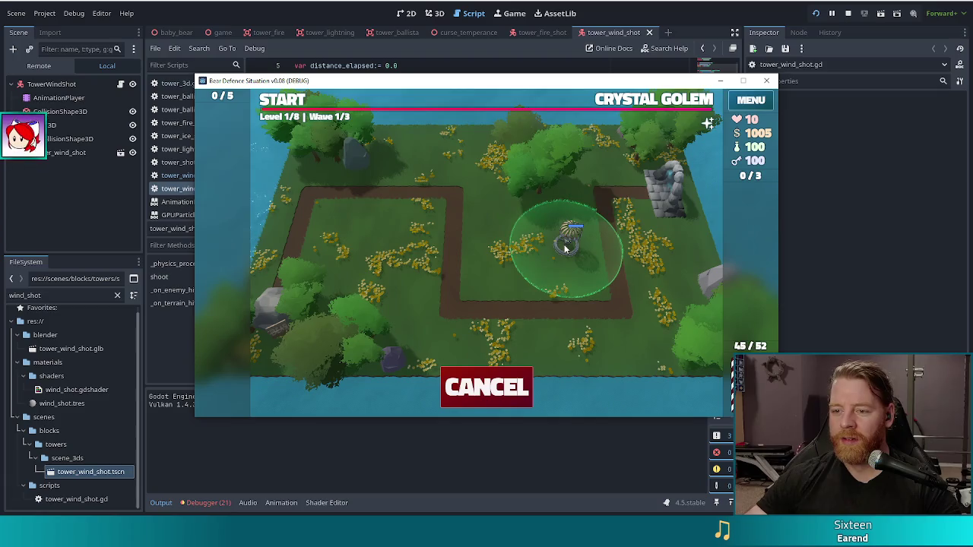
left_click(566, 245)
mouse_move(461, 209)
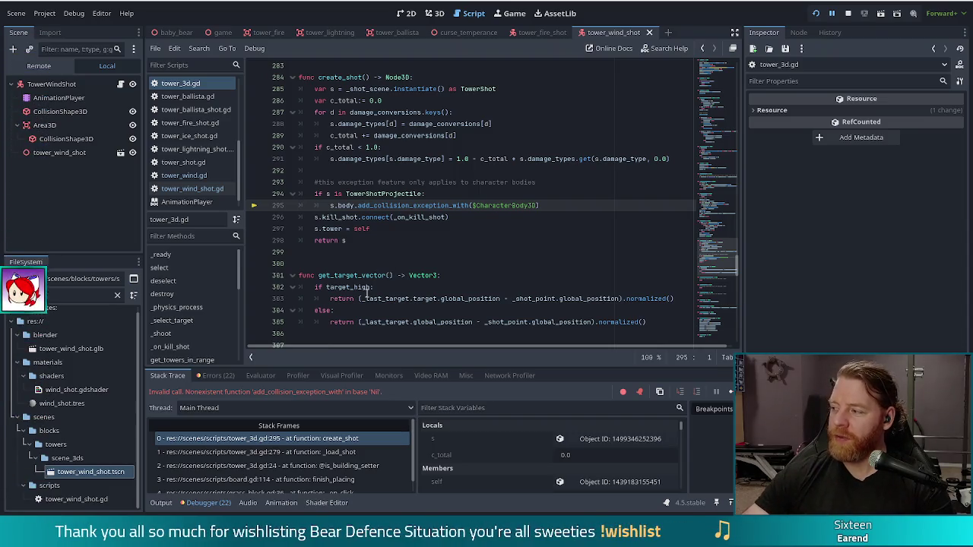
Step: Inspect the Nil add_collision_exception_with error at tower_3d.gd line 295, then stop the game
mouse_move(368, 294)
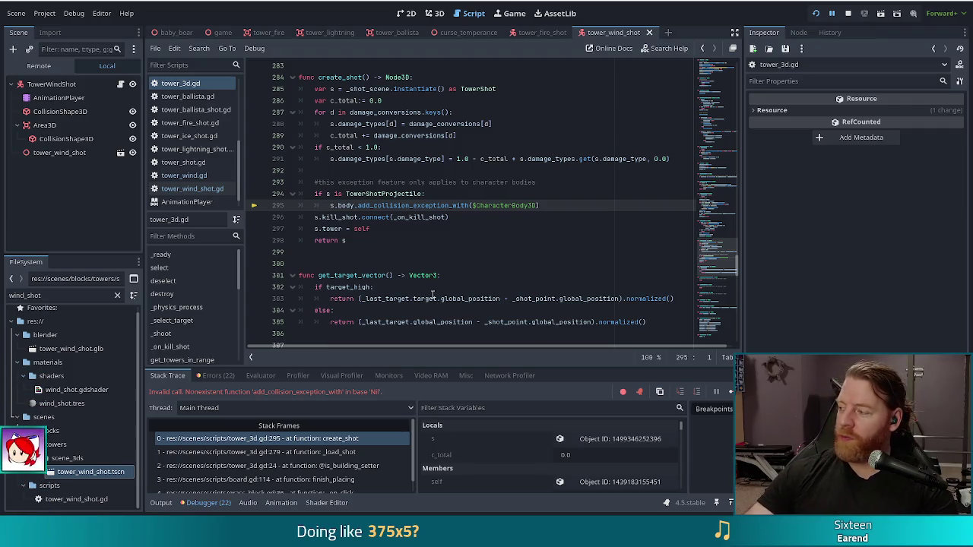
mouse_move(413, 298)
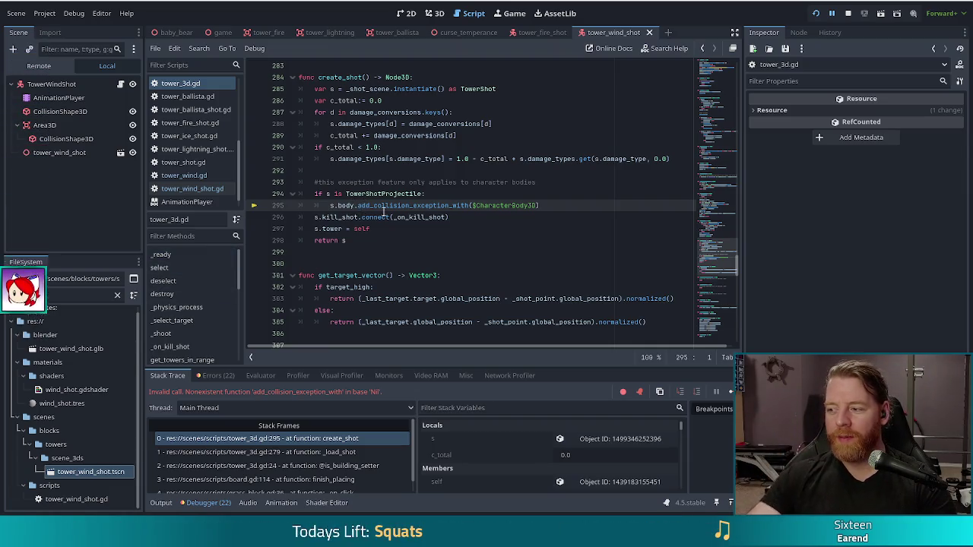
mouse_move(376, 202)
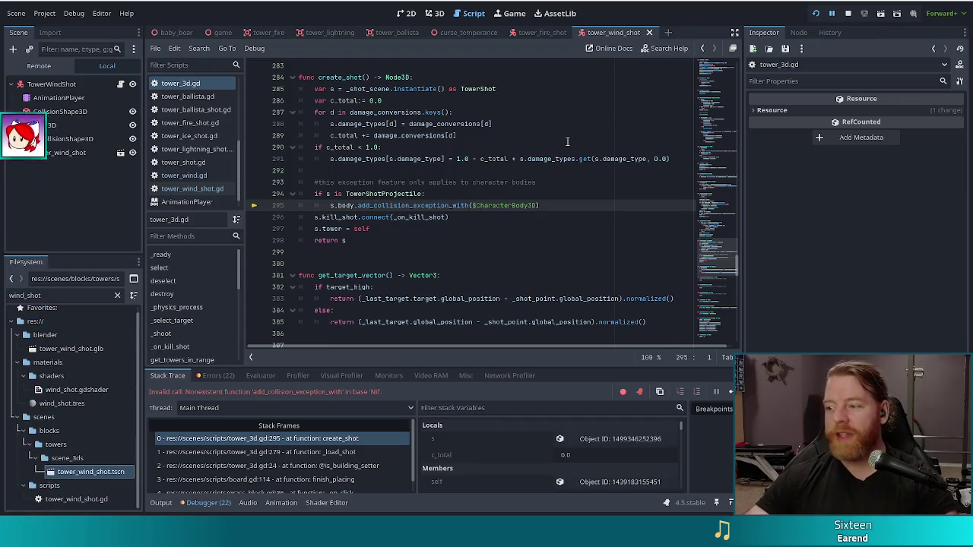
left_click(848, 13)
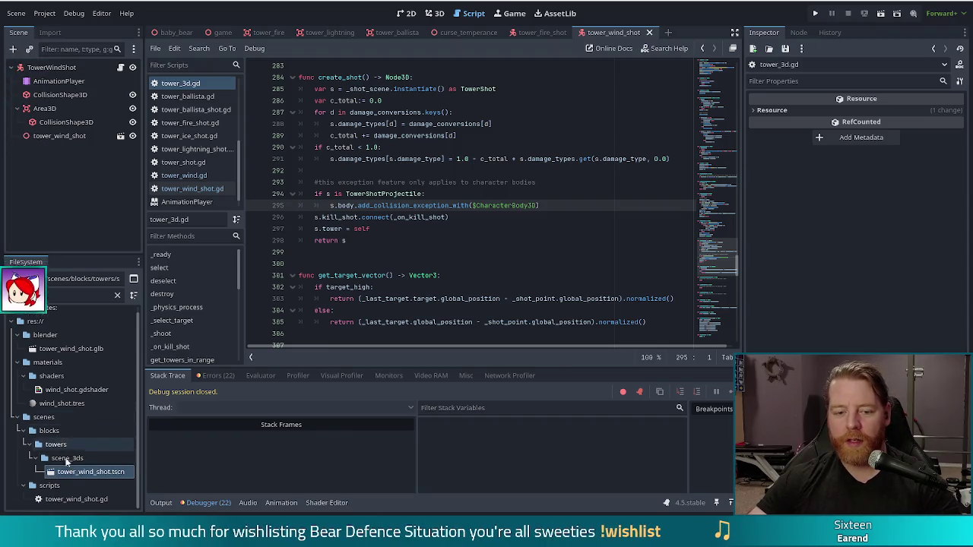
Step: Assign TowerWindShot to the wind shot root's Body property and relaunch the game to test
left_click(50, 67)
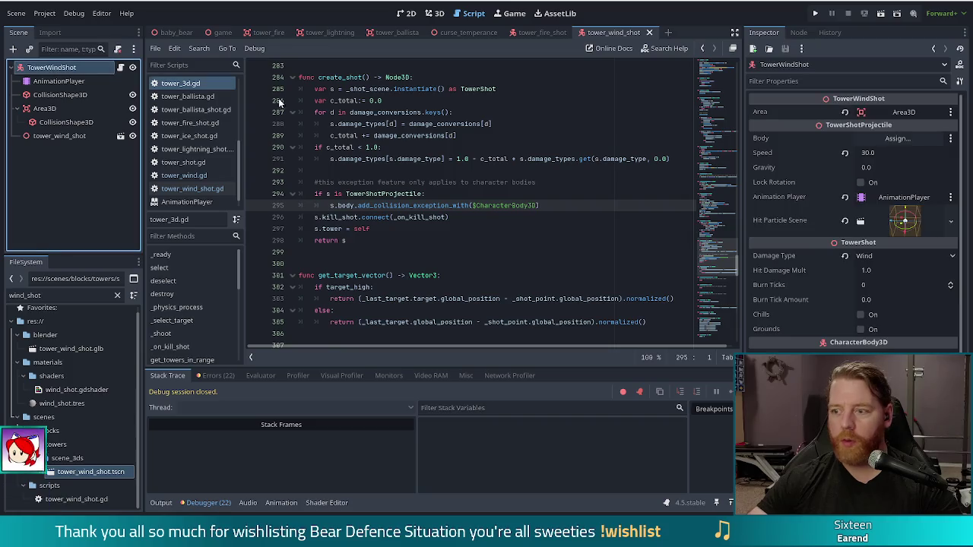
left_click(901, 137)
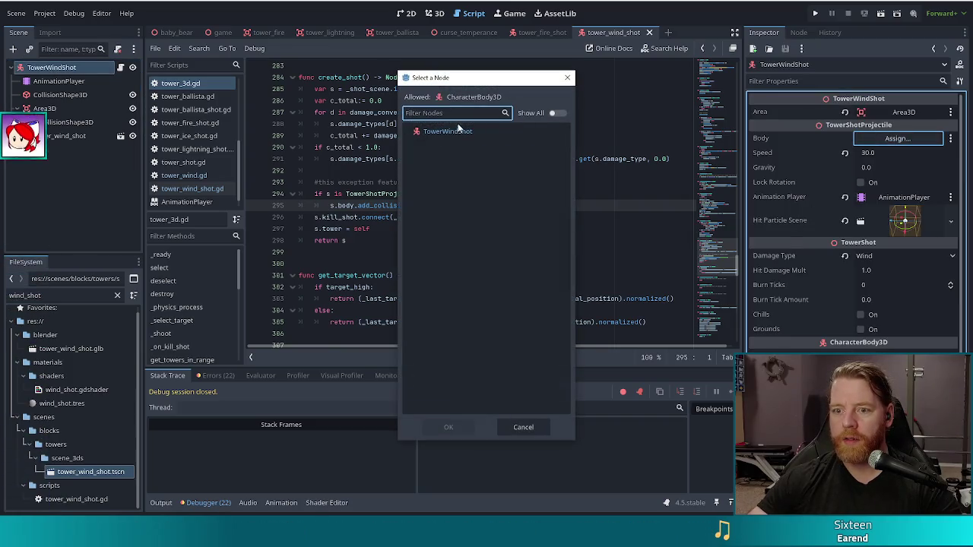
double_click(448, 131)
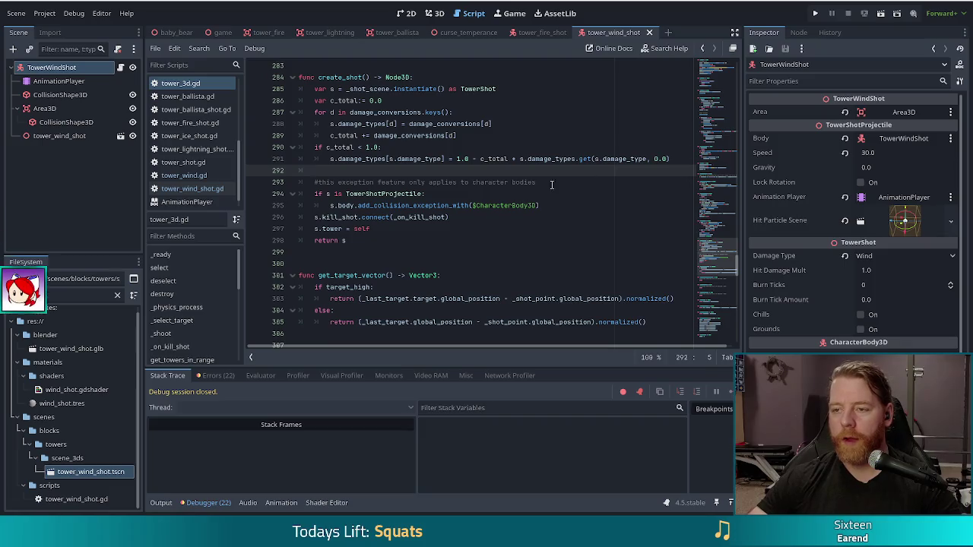
left_click(815, 13)
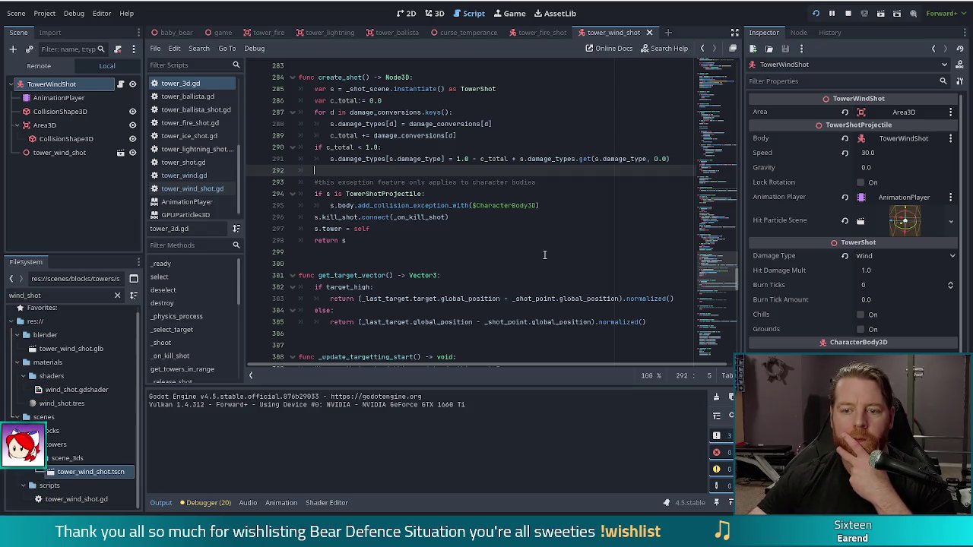
scroll(467, 226, "up", 3)
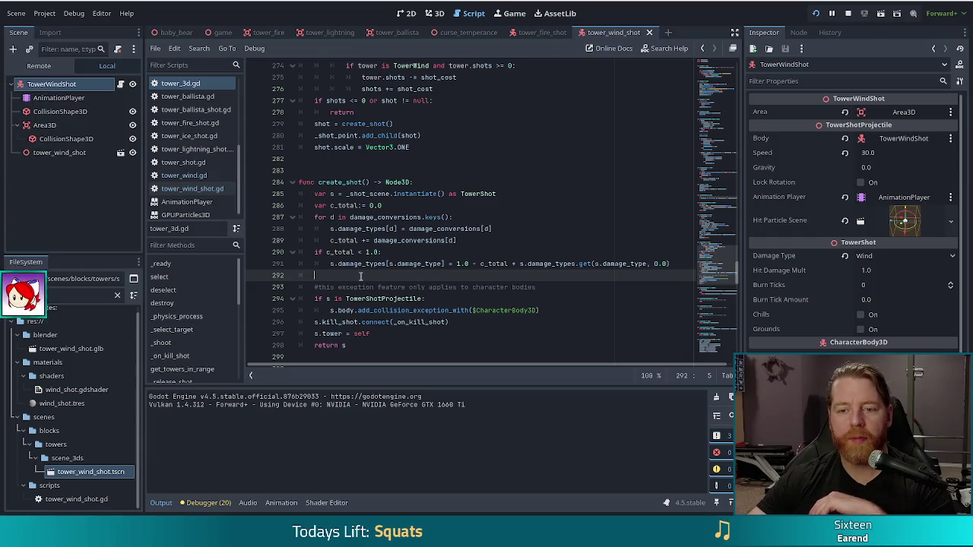
Step: Review the is_released, distance_destination and timer checks on lines 11–16 of tower_wind_shot.gd
key("alt+Left")
key("alt+Left")
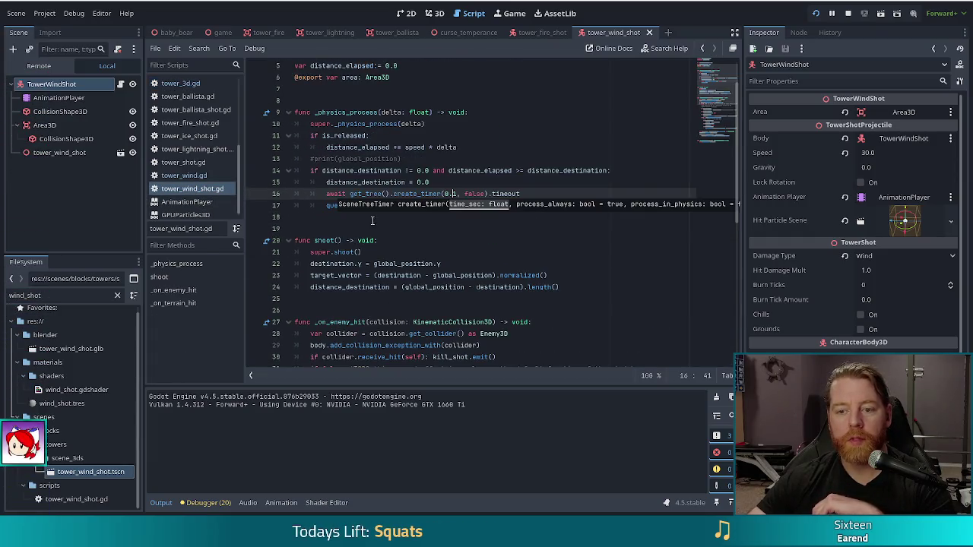
key("Up")
key("Up")
key("Up")
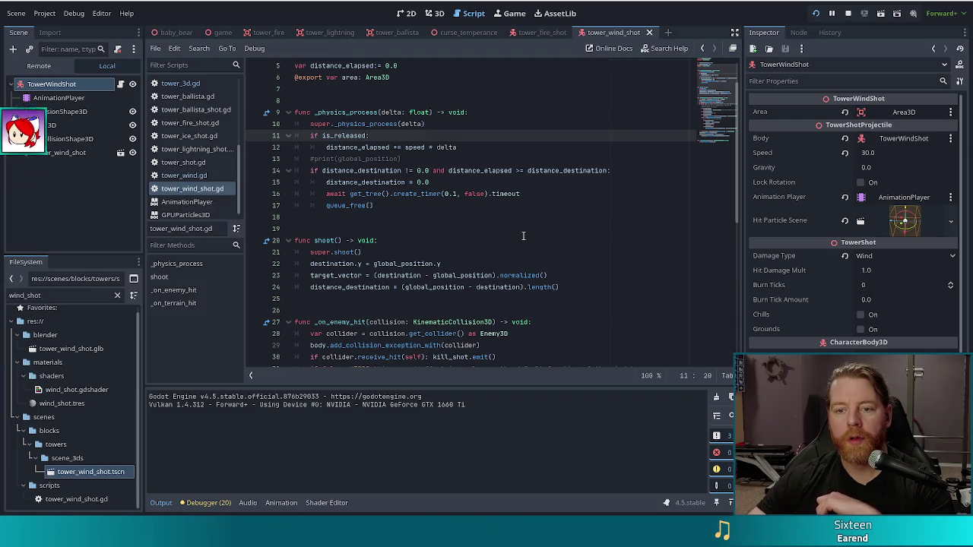
mouse_move(343, 166)
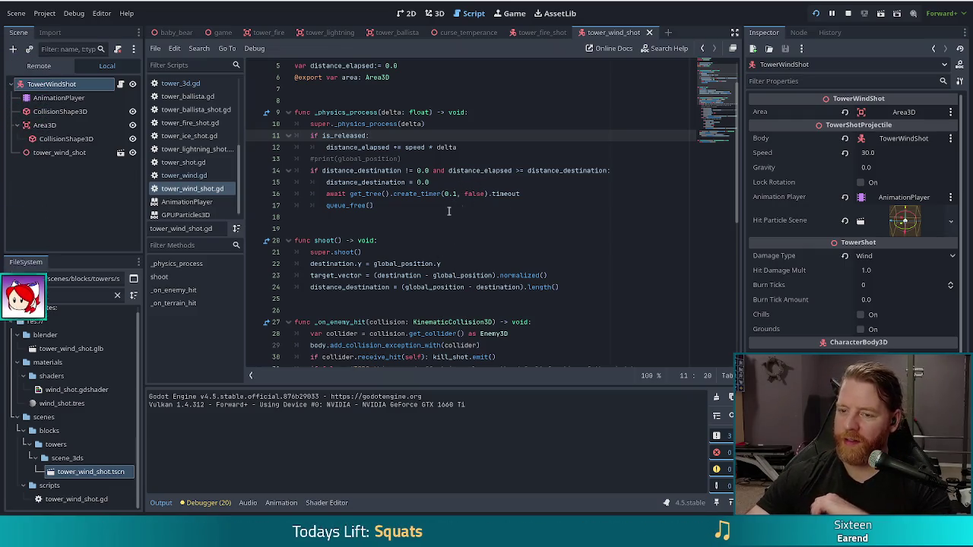
left_click(465, 170)
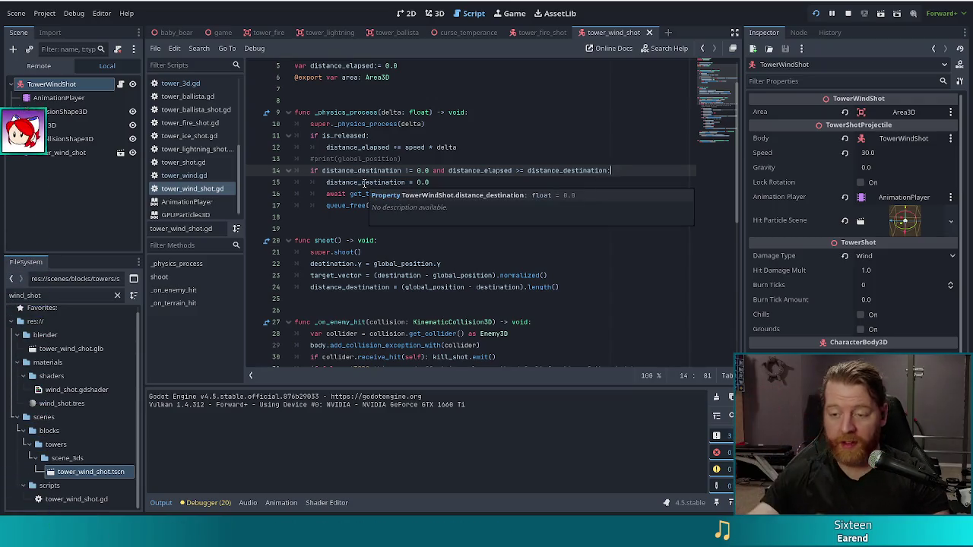
left_click(426, 181)
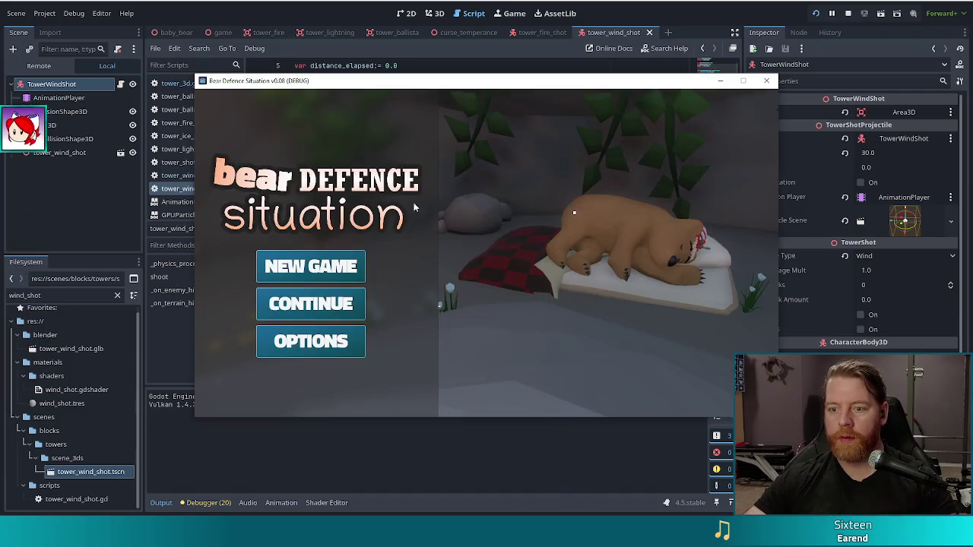
Step: Start a new game, enter the money cheat, and place the Ace as a Wind Tower inside the path loop
left_click(311, 266)
type("test_ki")
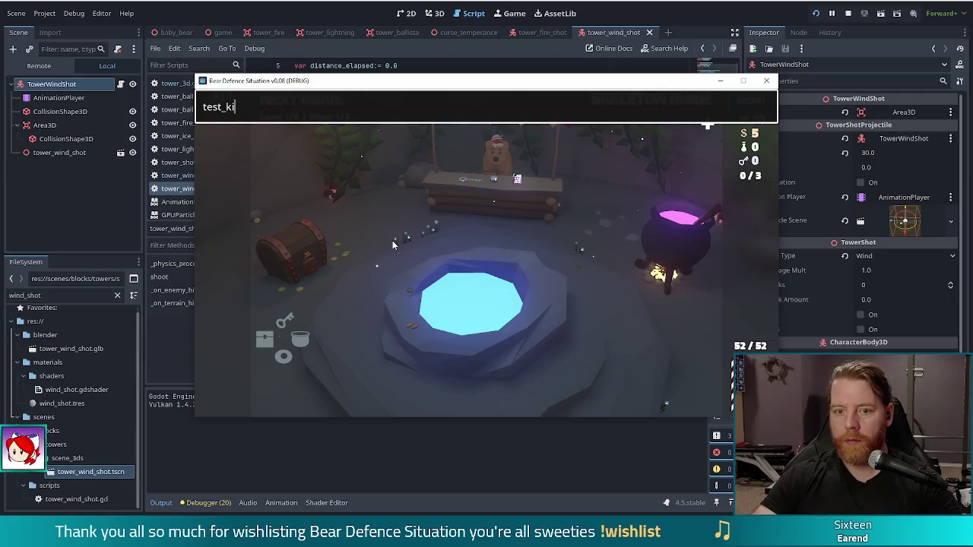
key("Return")
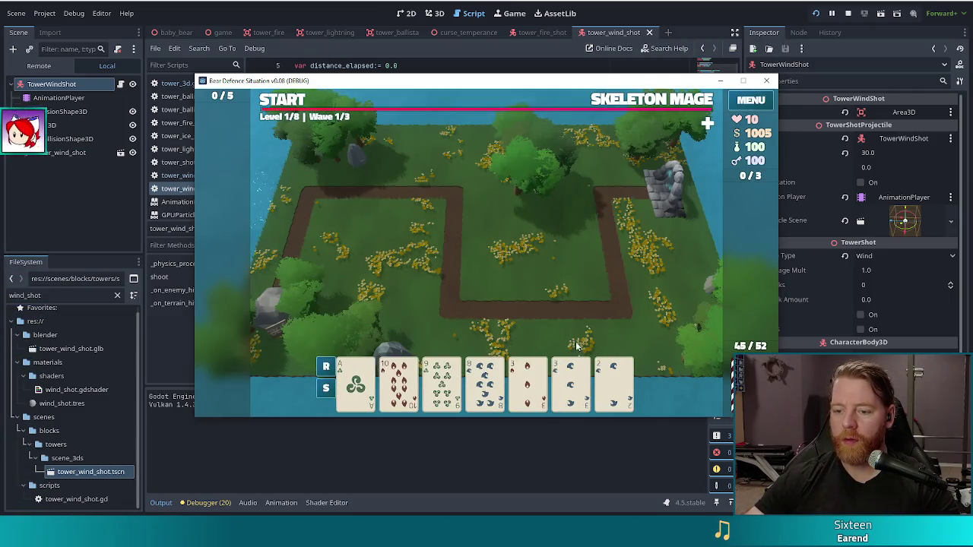
left_click(355, 380)
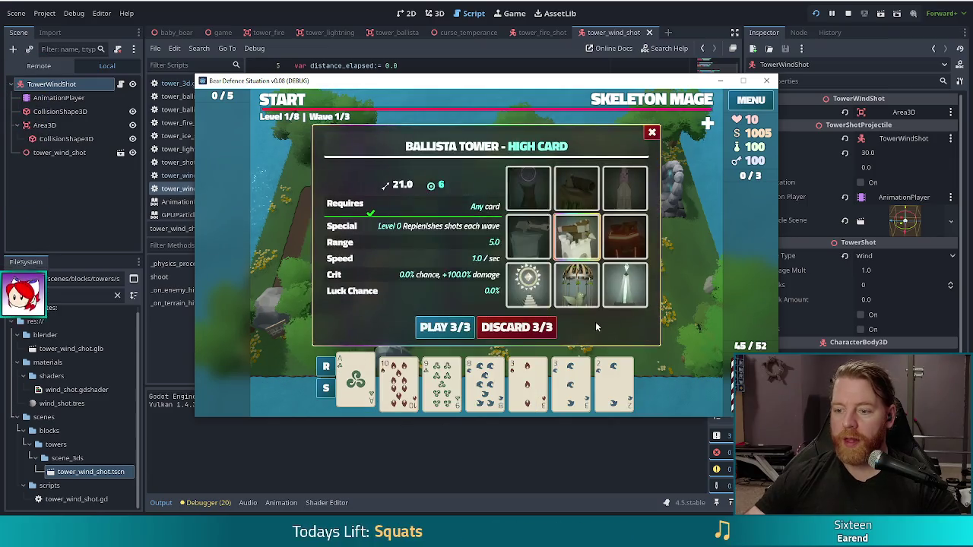
left_click(439, 333)
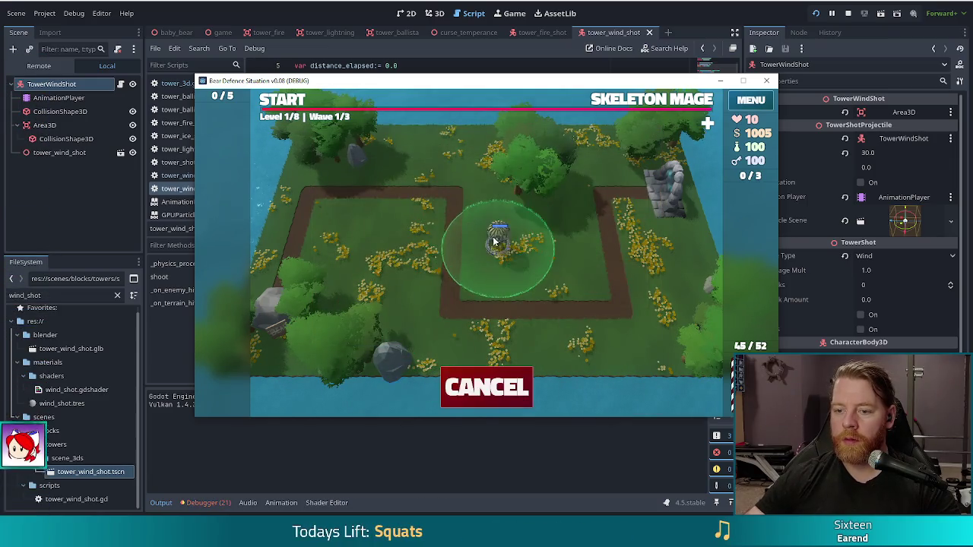
left_click(428, 247)
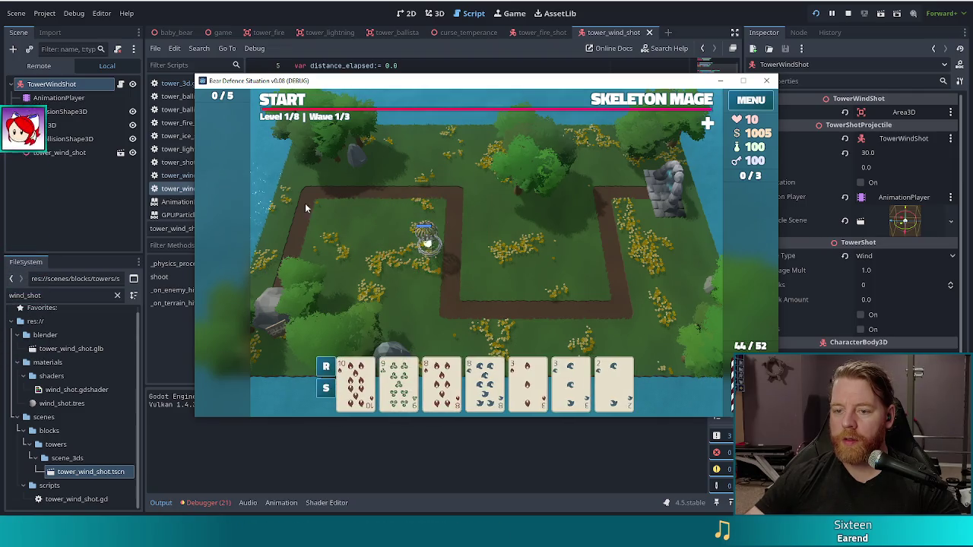
Step: Maximize the game window, run the first wave until game over, then retry and reopen the console
left_click(744, 82)
left_click(190, 21)
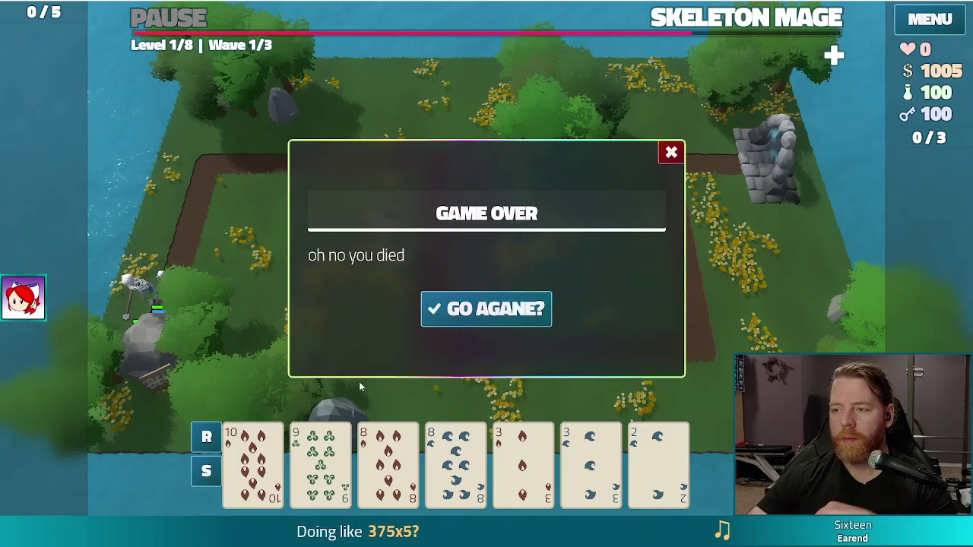
left_click(502, 314)
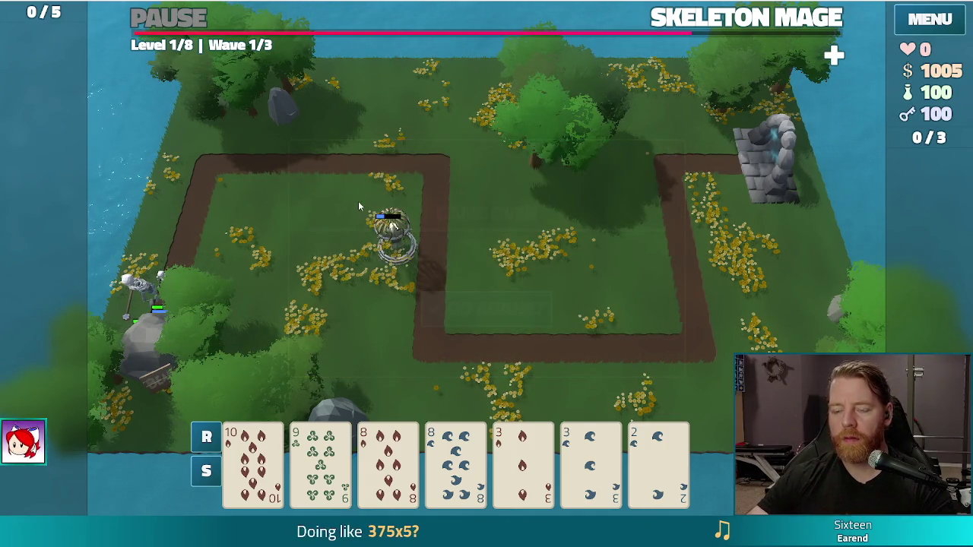
key("grave")
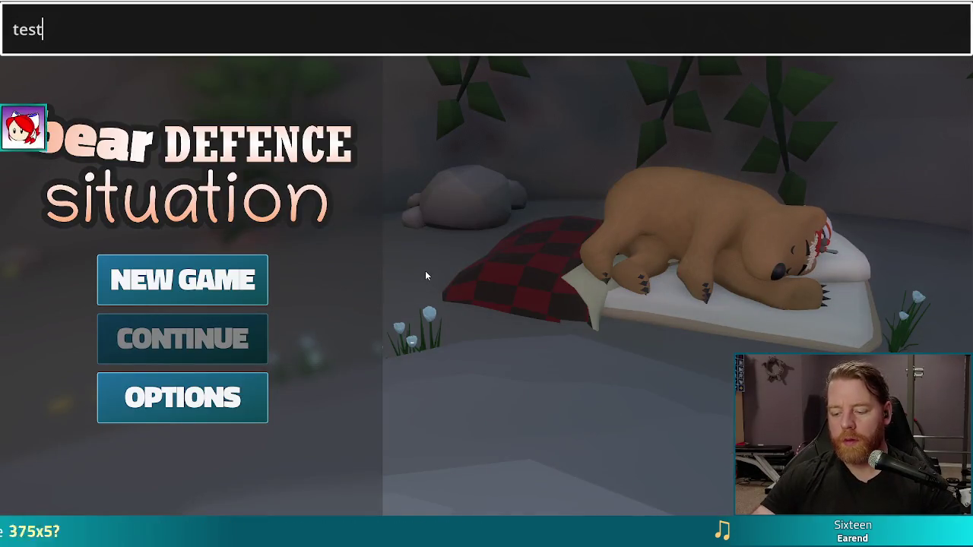
Step: Place a Wind Tower from the queen pair, play to game over, then stop the run with F8
key("Return")
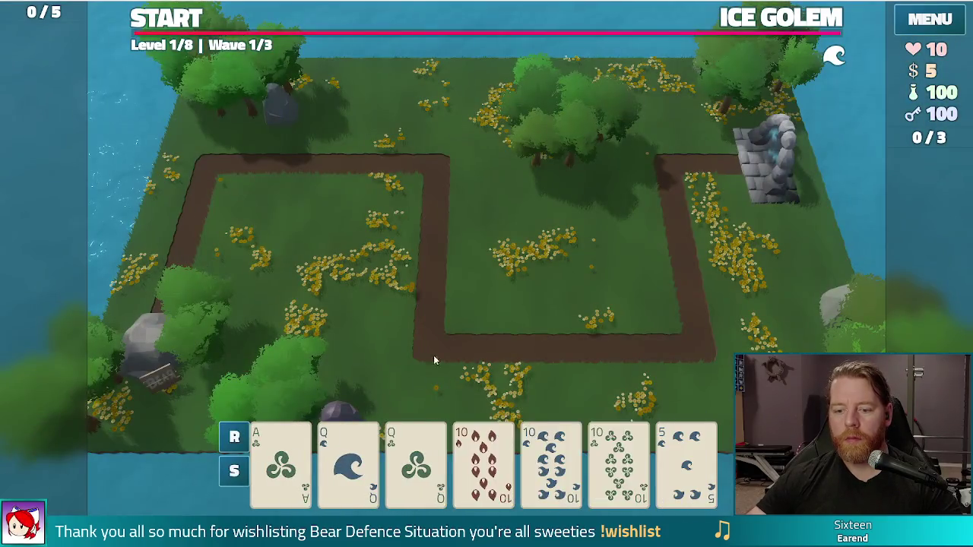
left_click(348, 460)
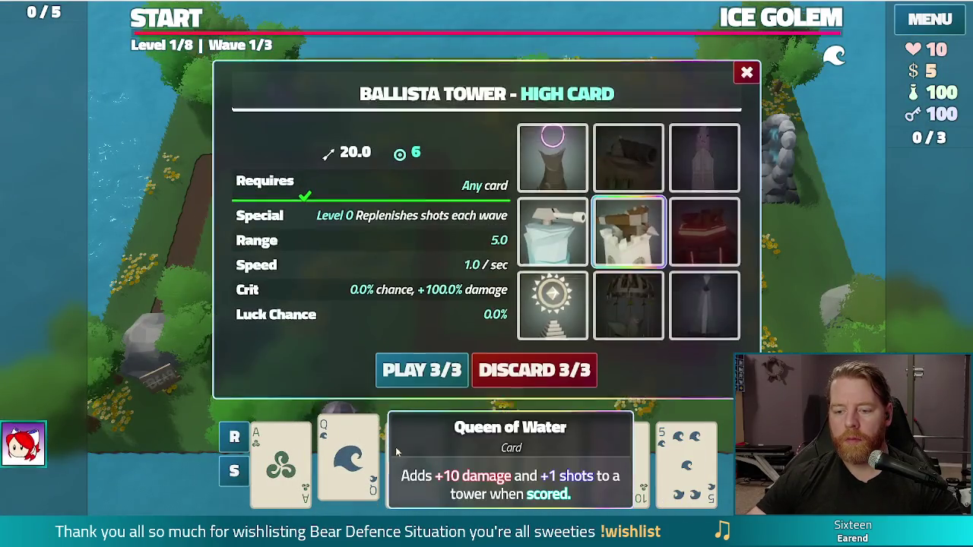
left_click(416, 456)
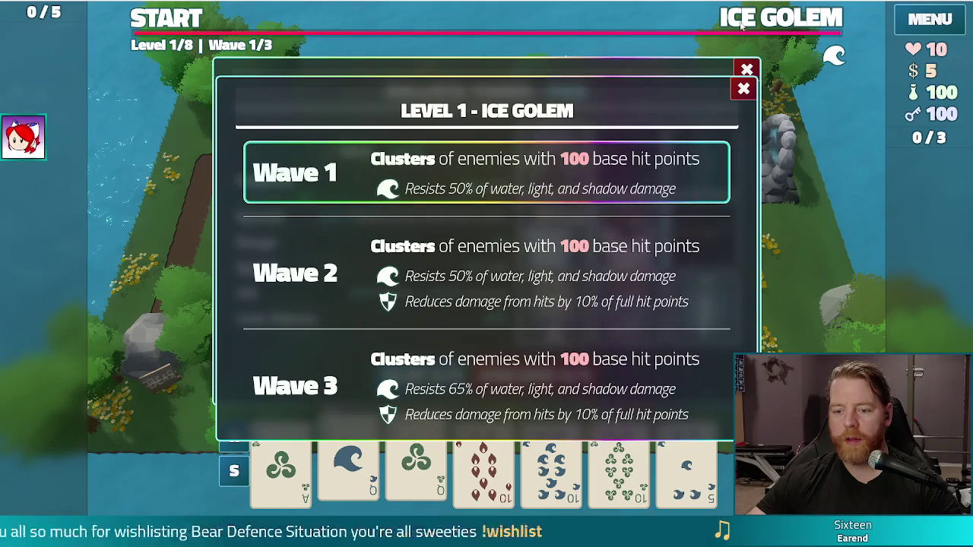
mouse_move(640, 253)
left_click(629, 307)
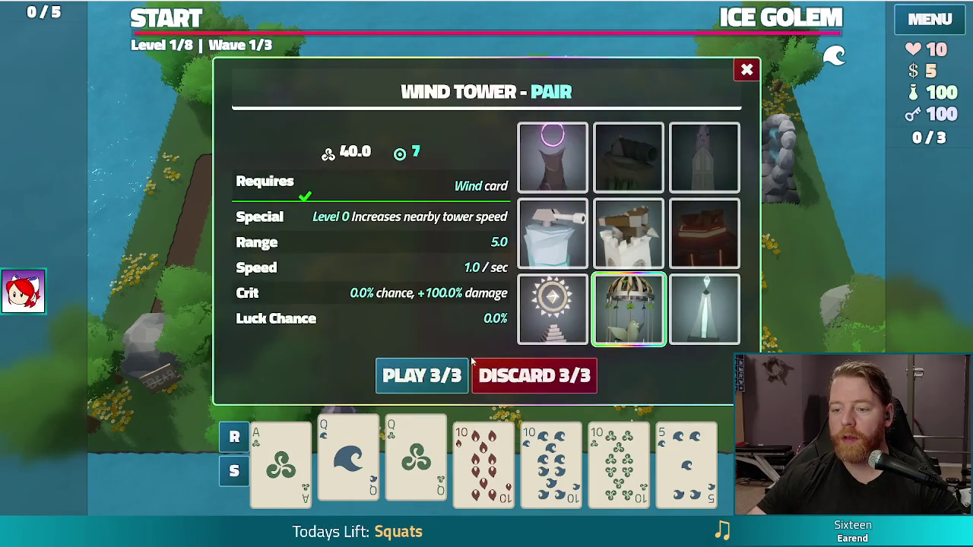
left_click(422, 376)
left_click(434, 150)
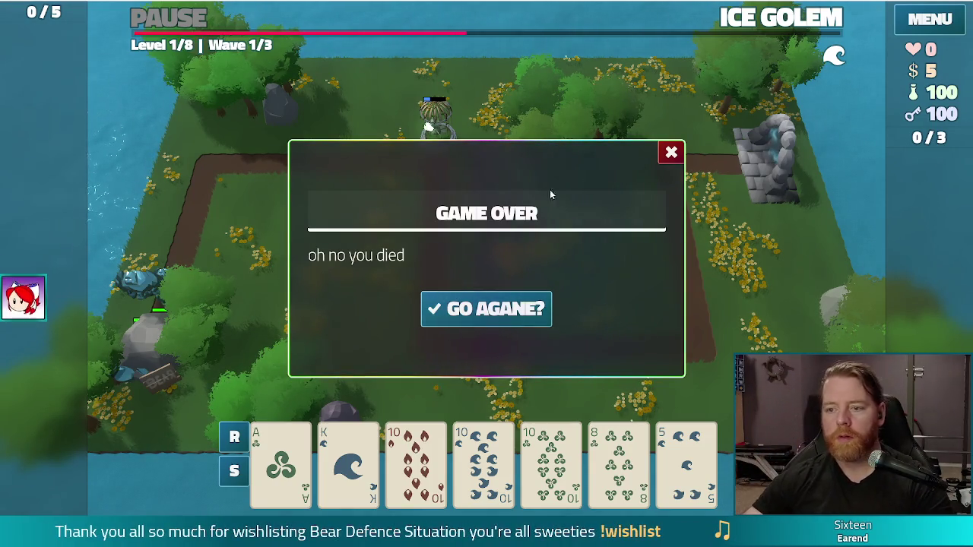
left_click(667, 154)
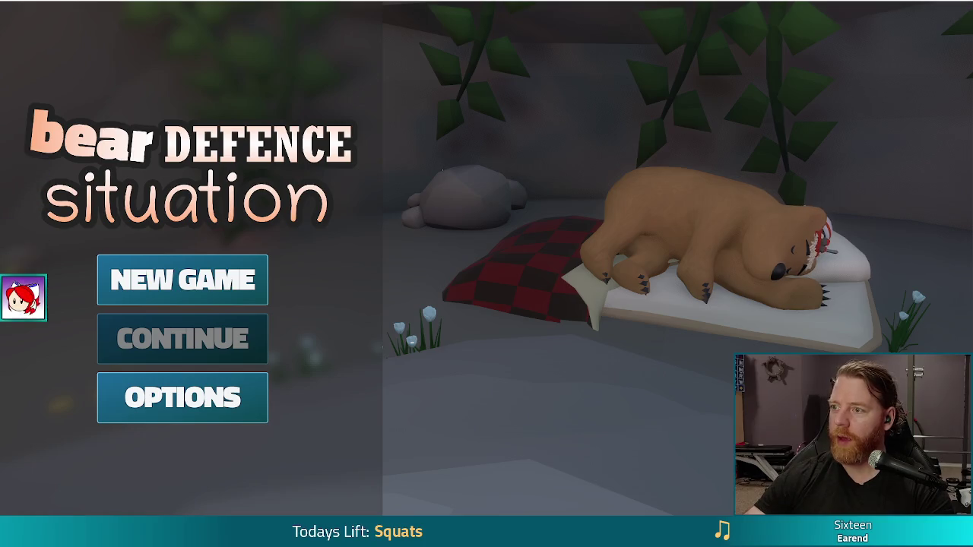
key("F8")
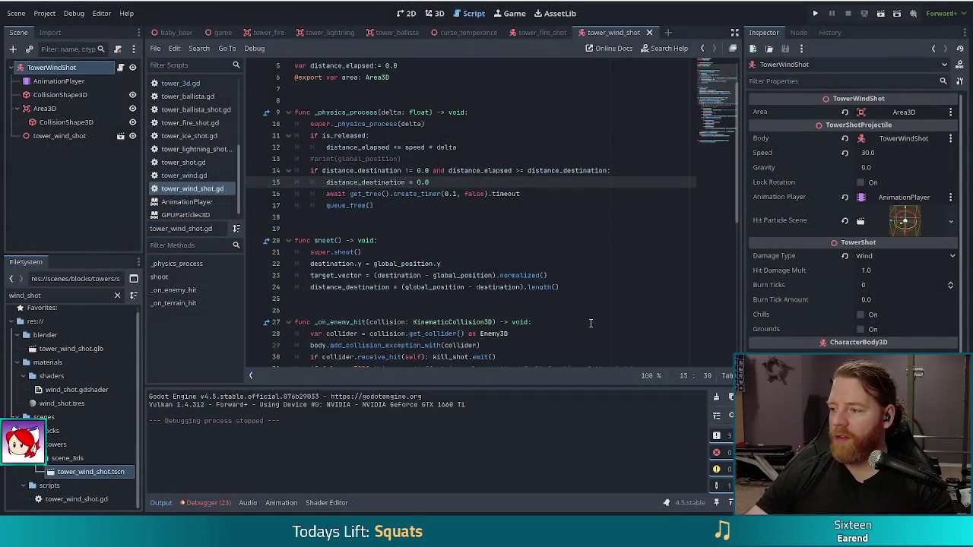
Step: Check line 16's 0.1 timer delay, close all open scripts, then close the tower_wind_shot scene
left_click(452, 194)
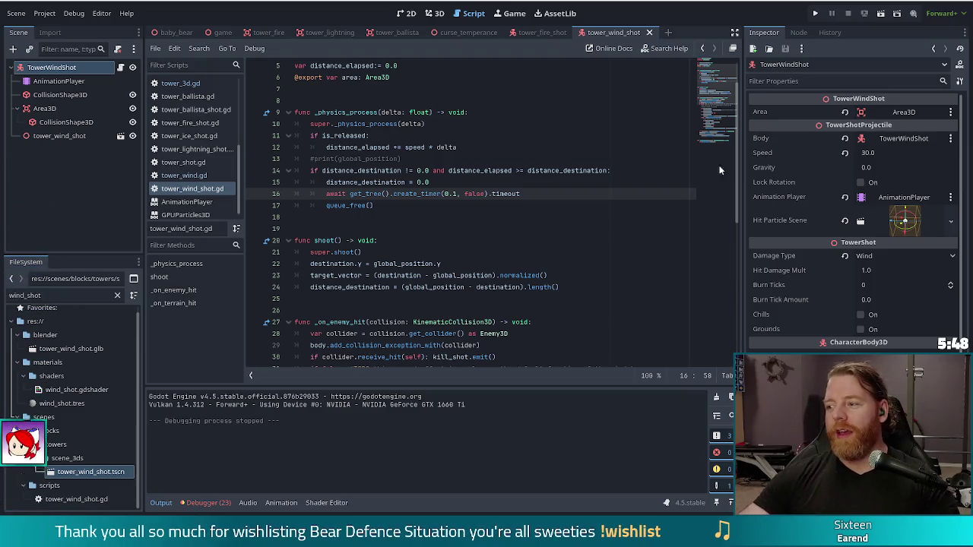
left_click(446, 194)
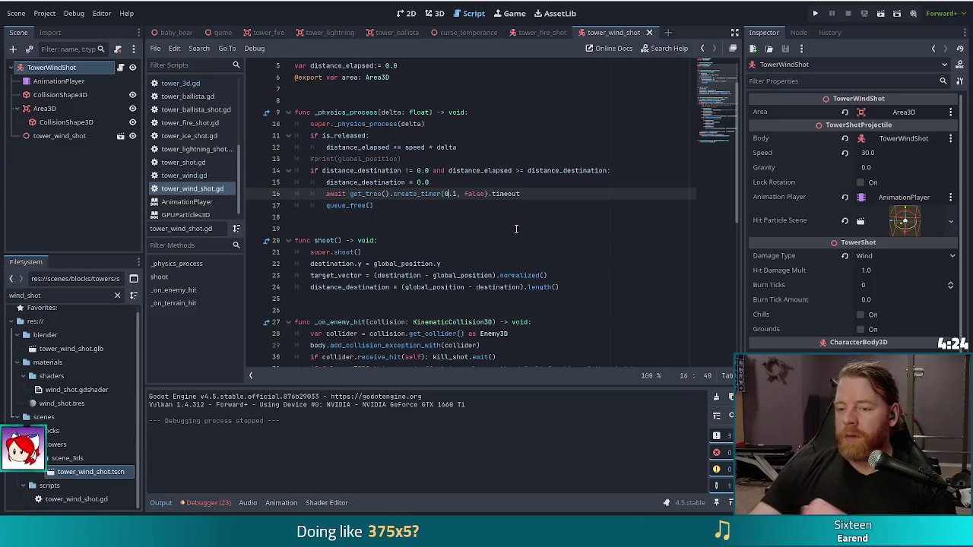
left_click(409, 170)
left_click(155, 48)
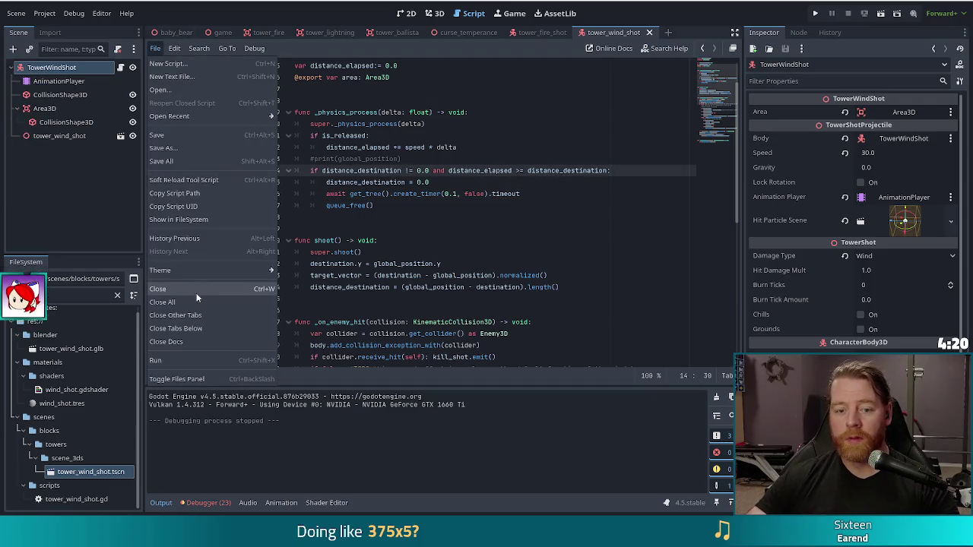
left_click(170, 305)
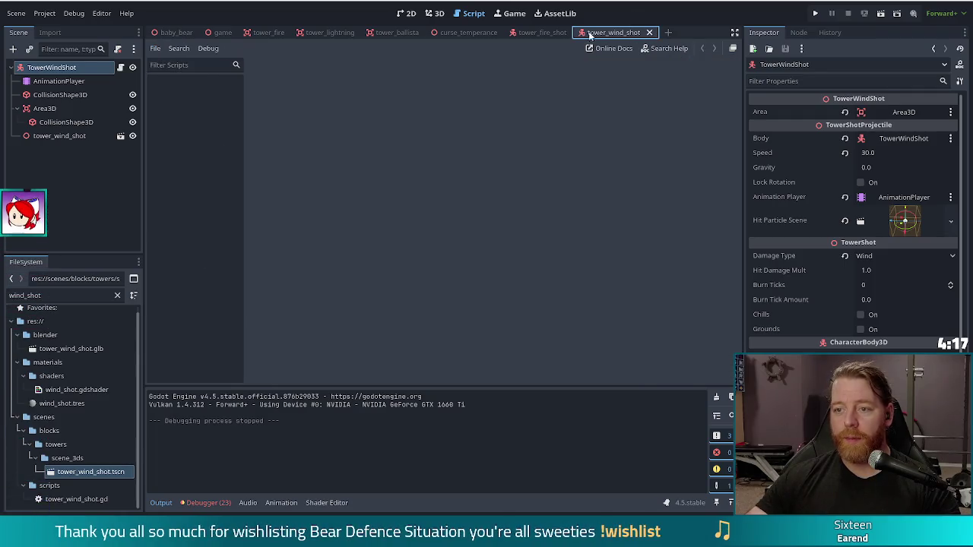
middle_click(590, 36)
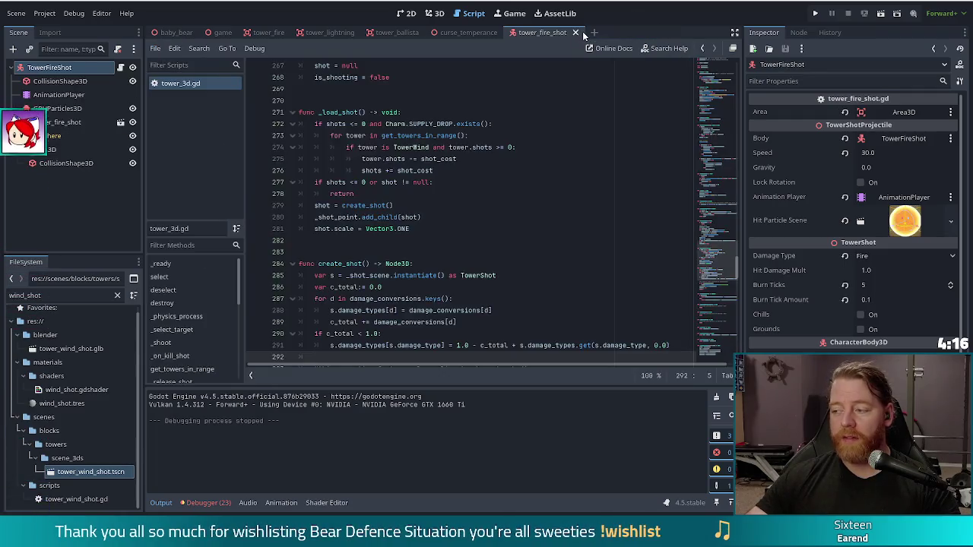
Step: Close the tower_fire_shot, curse_temperance and tower_ballista scene tabs, then place the caret at line 277's end
middle_click(563, 33)
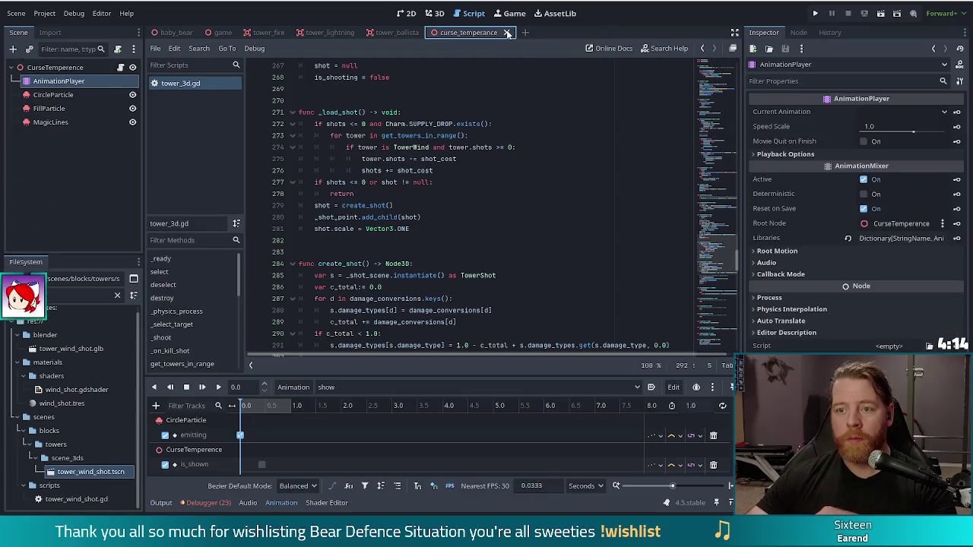
middle_click(496, 35)
left_click(428, 33)
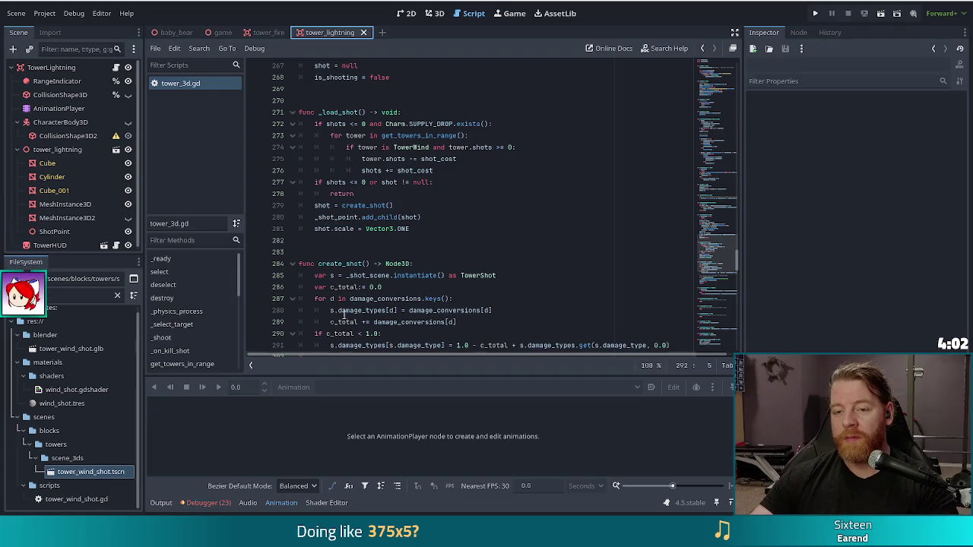
left_click(466, 184)
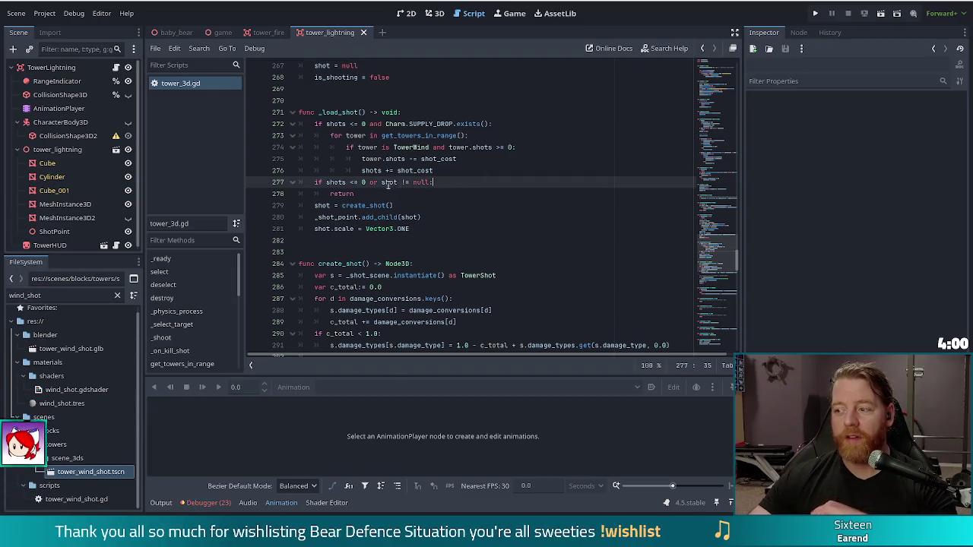
mouse_move(390, 183)
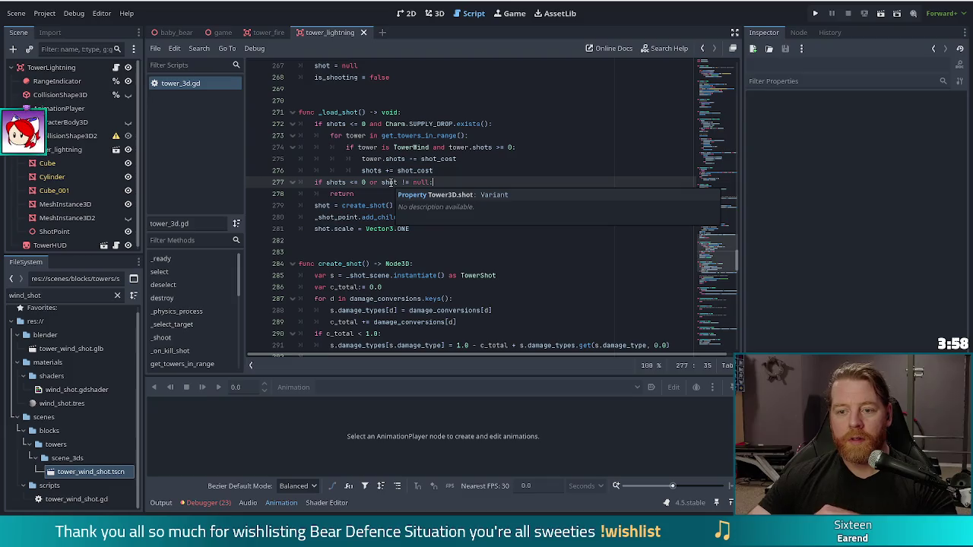